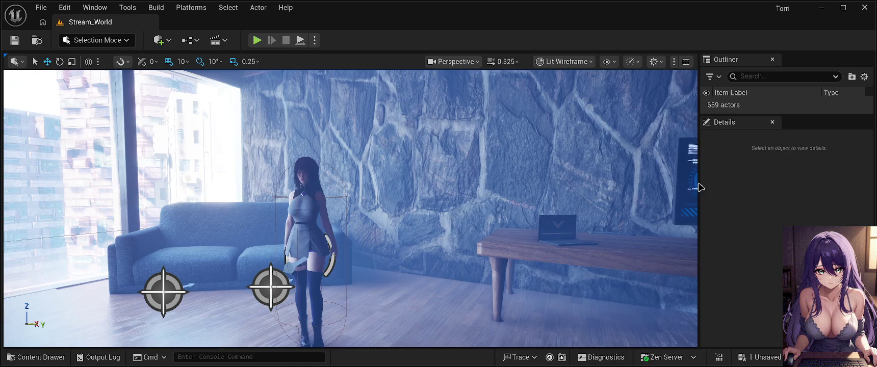
Step: Save the unsaved changes to the Stream_World level with Ctrl+S
key("ctrl+s")
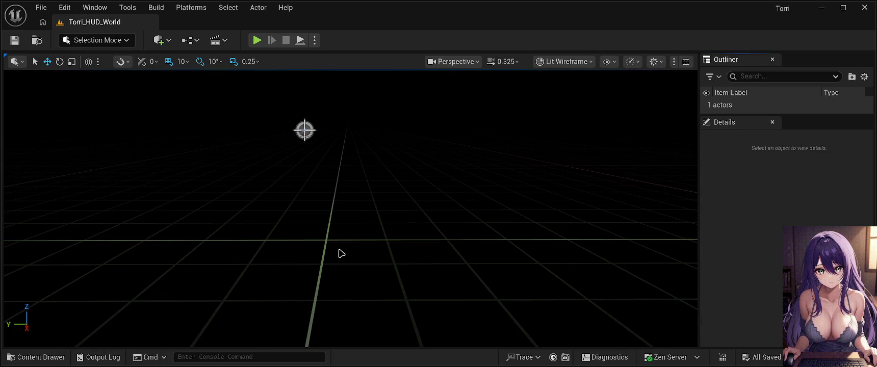
Step: Turn and tilt the camera to look across the empty Torri_HUD_World ground grid
mouse_move(339, 250)
left_mouse_down()
mouse_move(339, 219)
mouse_move(341, 253)
left_mouse_up()
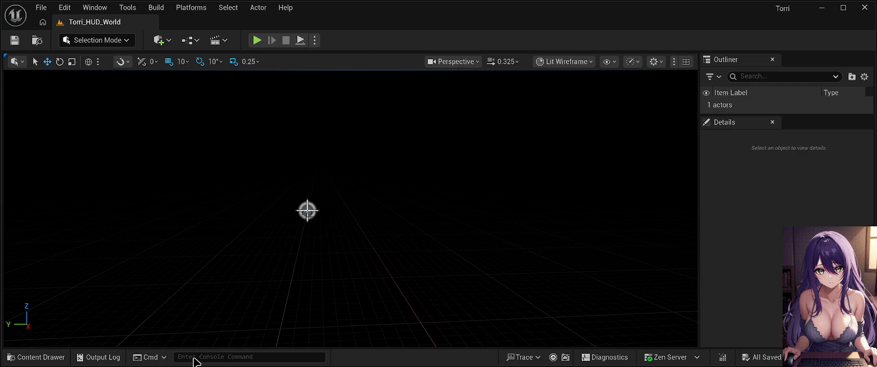
mouse_move(332, 274)
left_mouse_down()
mouse_move(332, 296)
mouse_move(327, 239)
mouse_move(380, 274)
left_mouse_up()
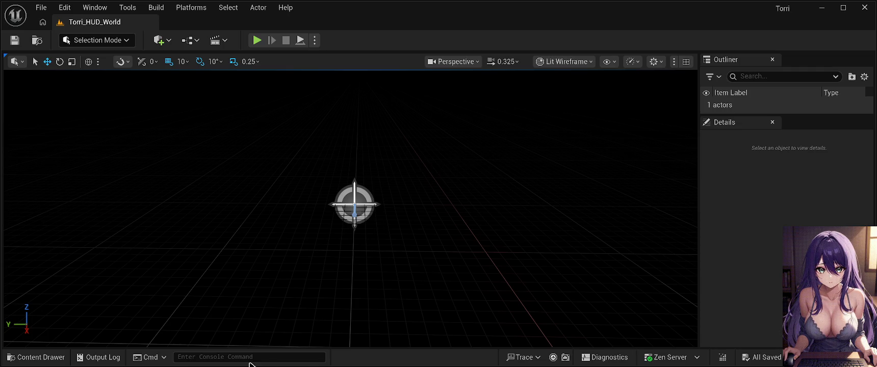
left_click_drag(373, 192, 373, 148)
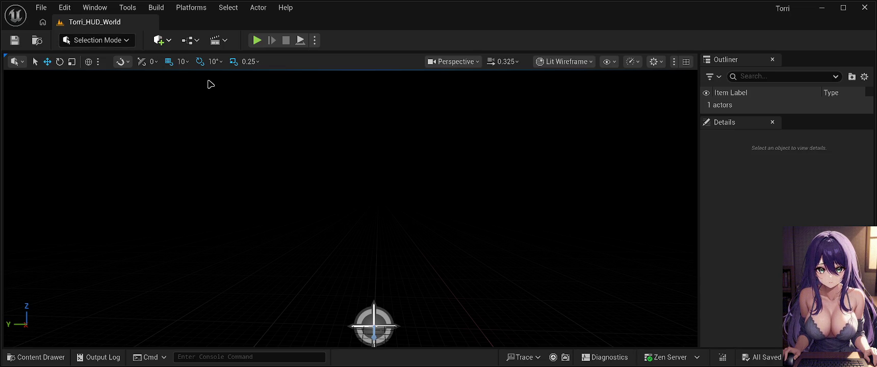
Step: Place a PostProcessVolume in the level, frame it in the viewport, and save
key("ctrl+v")
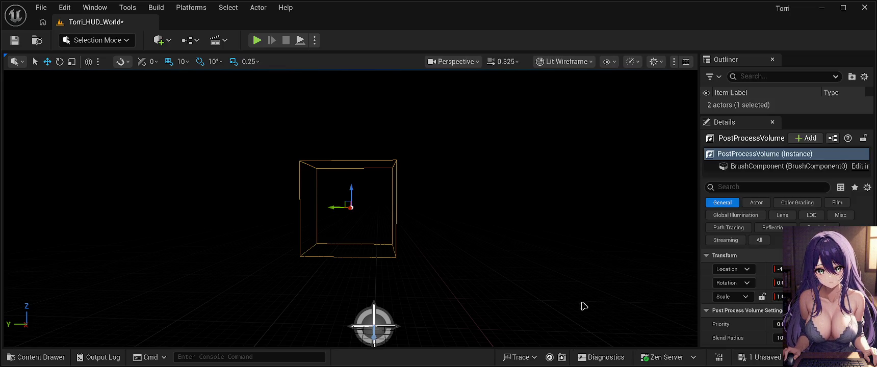
scroll(727, 262, "down", 2)
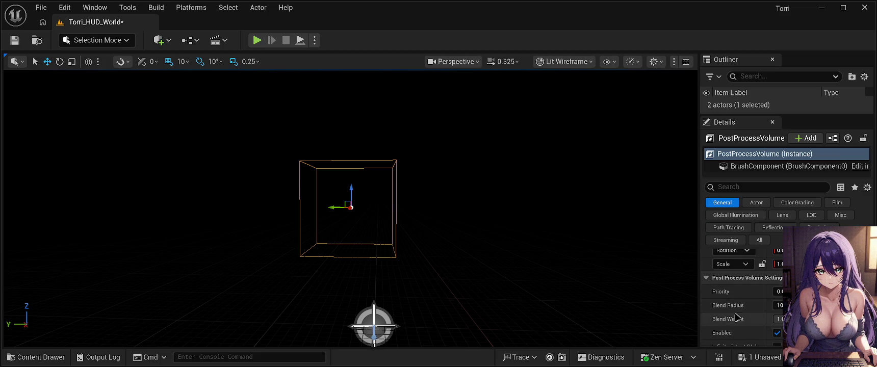
left_click_drag(449, 253, 439, 209)
mouse_move(466, 240)
left_mouse_down()
mouse_move(463, 220)
mouse_move(466, 240)
left_mouse_up()
left_click(14, 41)
left_click(41, 10)
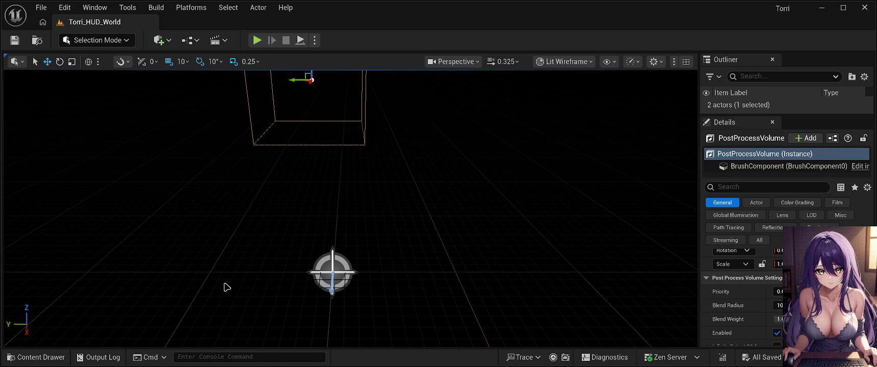
left_click(747, 187)
type("infinite")
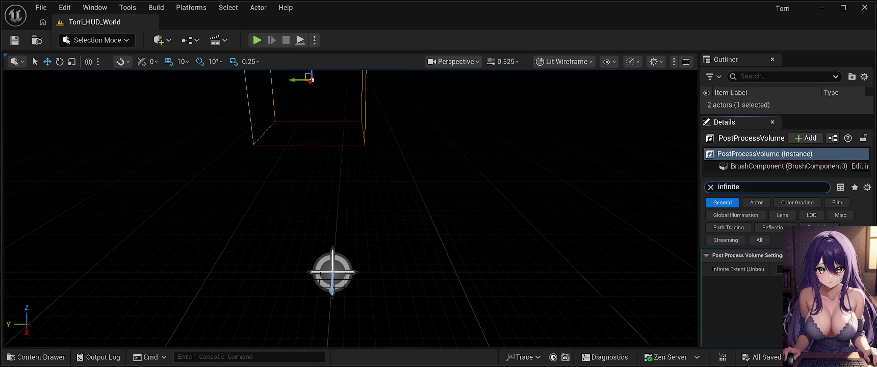
left_click(780, 271)
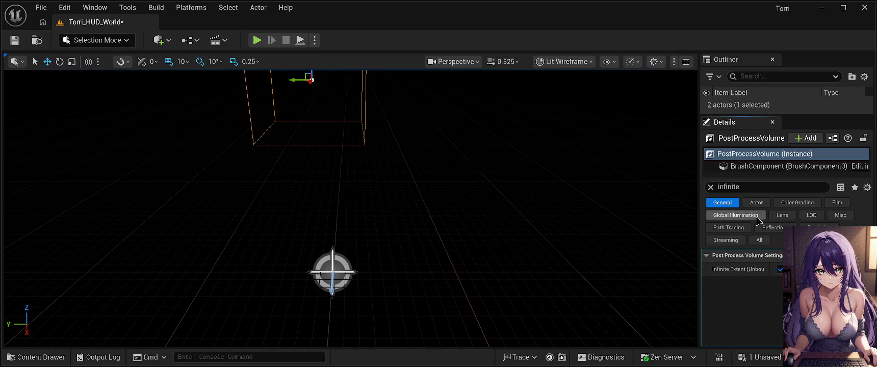
left_click(754, 187)
type("exposur")
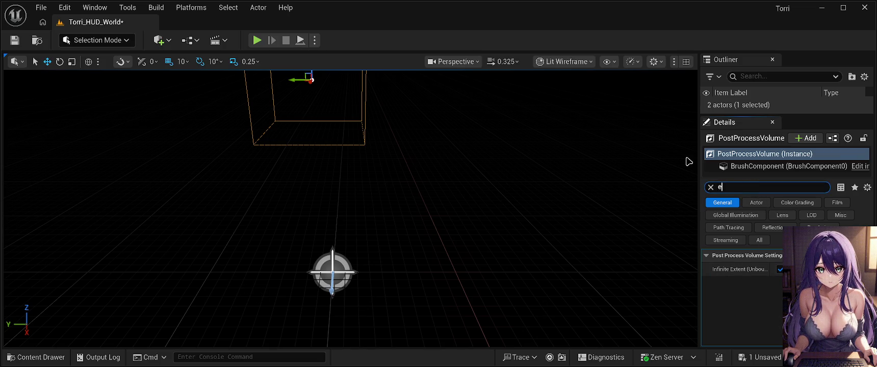
type("e")
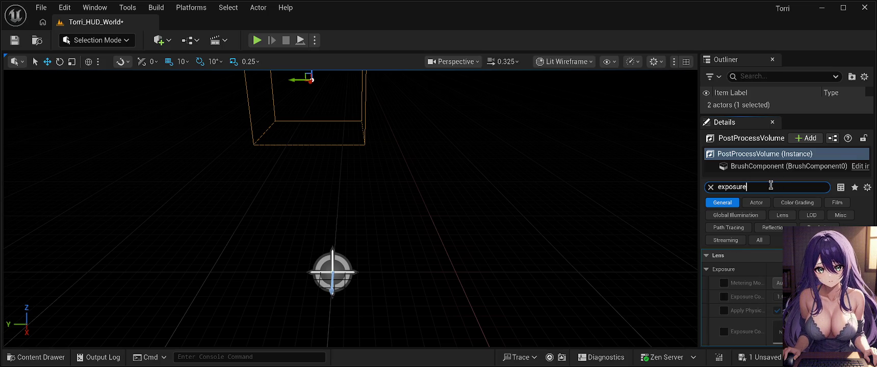
scroll(733, 312, "down", 1)
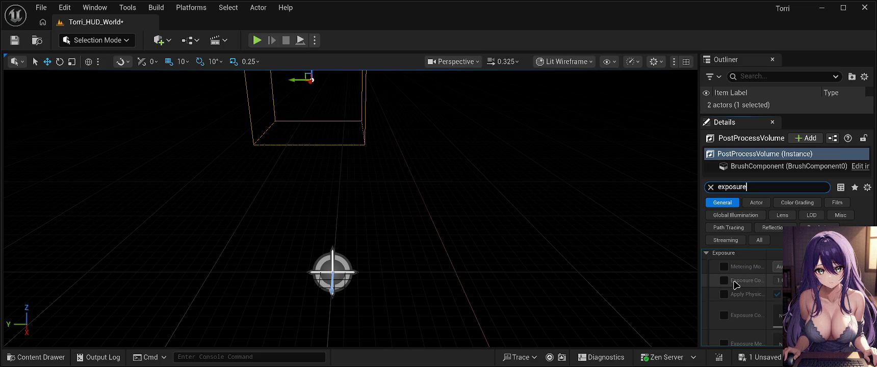
scroll(729, 316, "down", 4)
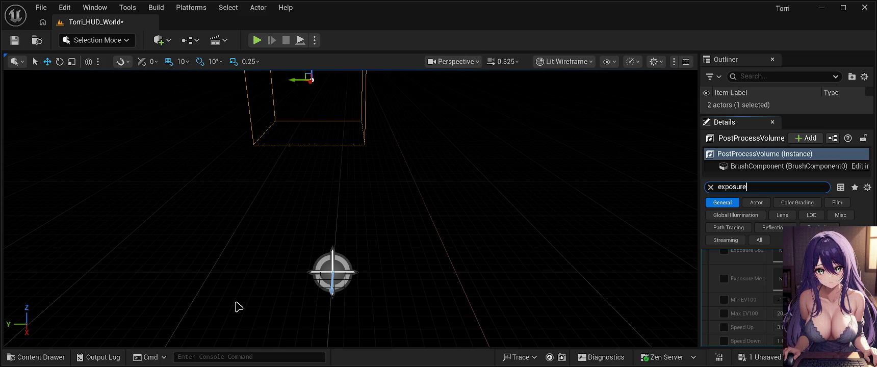
scroll(752, 313, "up", 2)
scroll(751, 312, "up", 2)
scroll(742, 313, "down", 5)
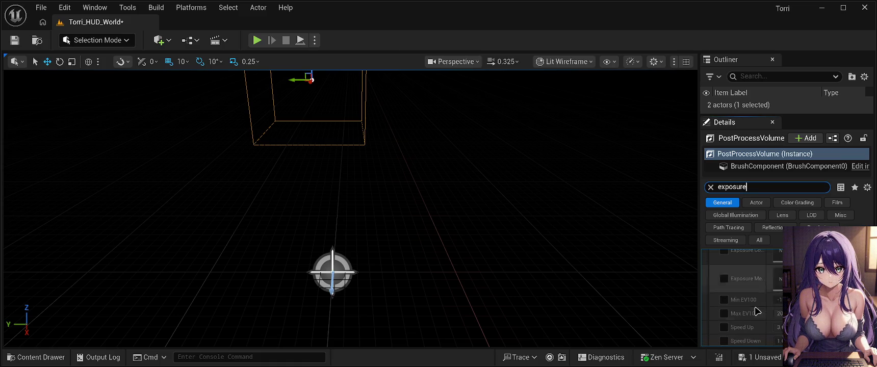
scroll(749, 317, "down", 5)
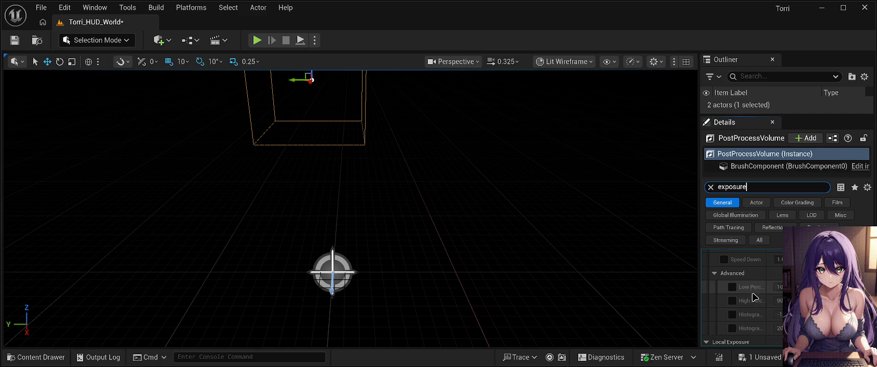
scroll(748, 318, "down", 5)
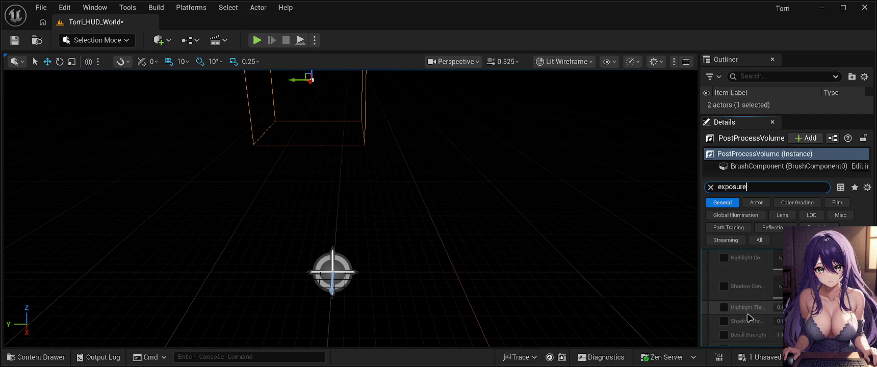
scroll(754, 319, "up", 5)
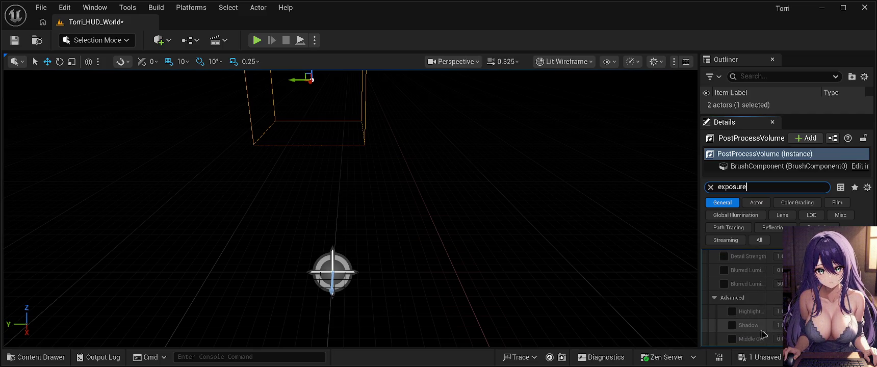
scroll(754, 326, "up", 8)
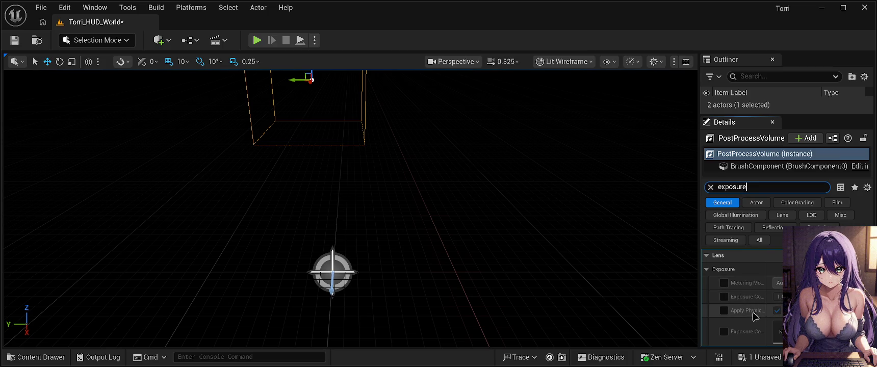
scroll(741, 318, "down", 1)
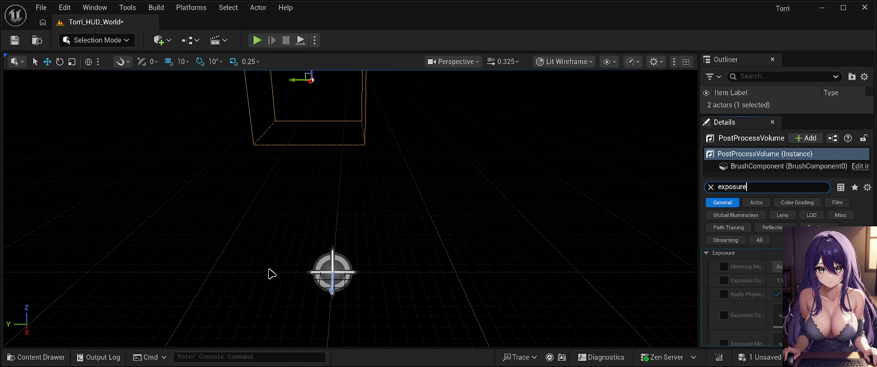
Step: Override the volume's Metering Mode to Manual and save the level
left_click(724, 266)
left_click(796, 298)
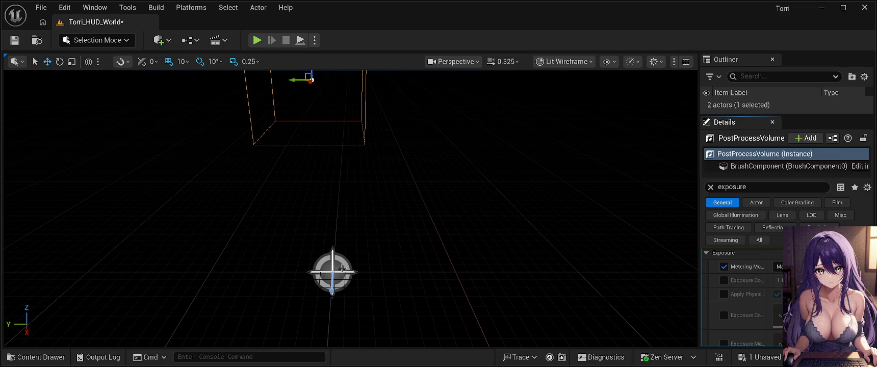
left_click(14, 40)
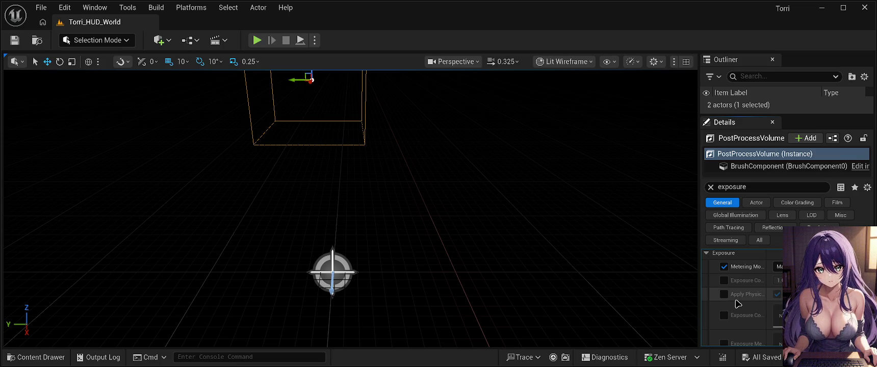
Step: Turn off the volume's Exposure Compensation Curve override, widening the details panel to read names
scroll(738, 304, "down", 2)
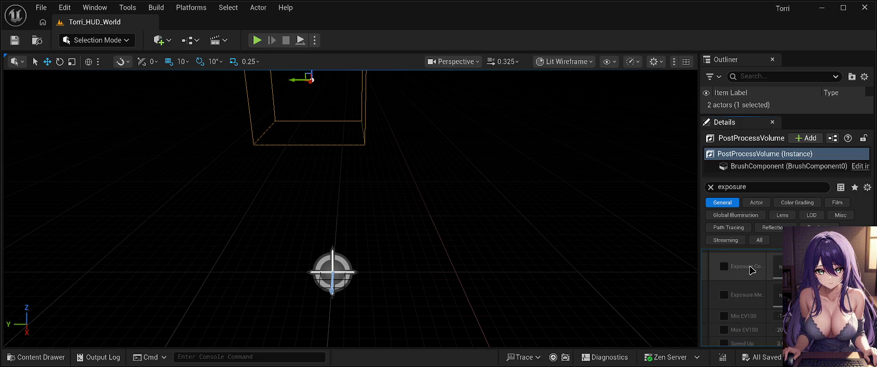
left_click(725, 266)
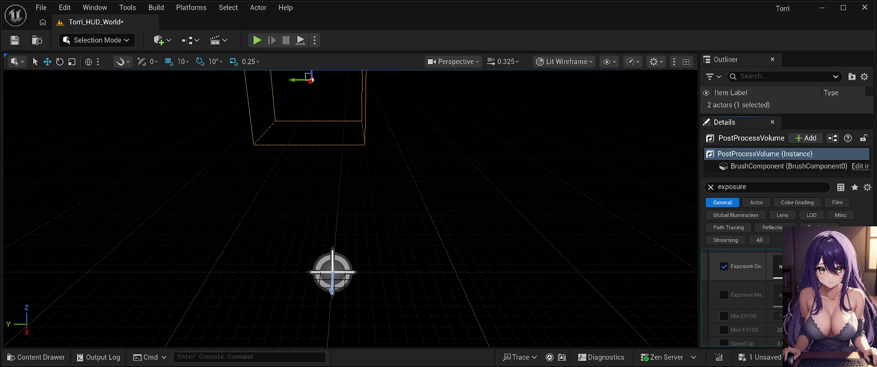
left_click_drag(698, 269, 570, 272)
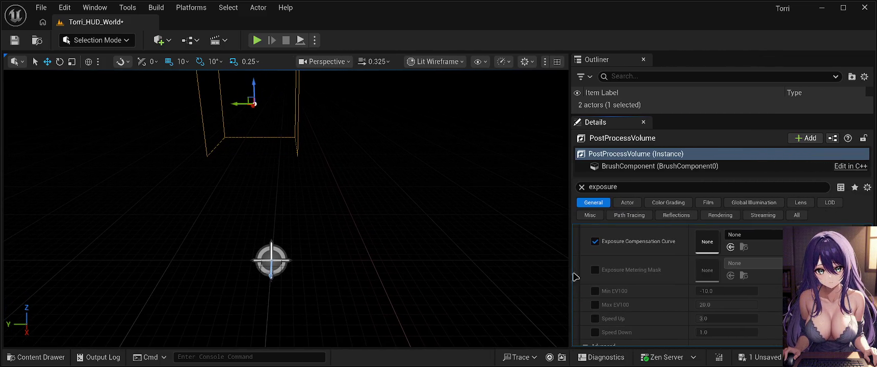
left_click(594, 241)
scroll(666, 287, "down", 1)
scroll(666, 286, "down", 3)
scroll(661, 287, "up", 8)
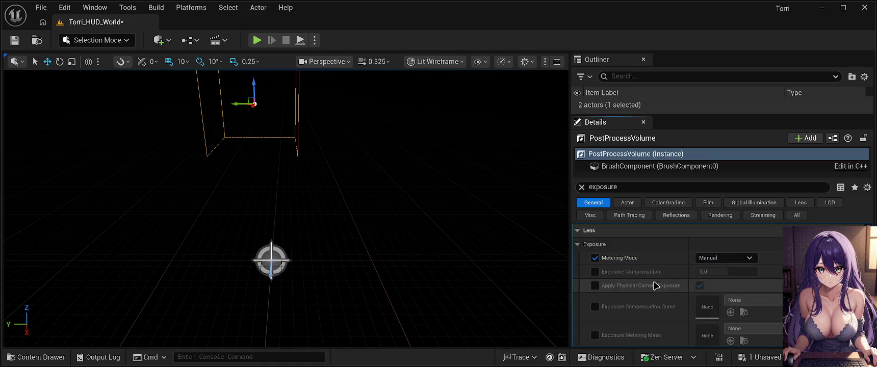
Step: Enable the Exposure Compensation override at 10000.0 and save the level
left_click(596, 272)
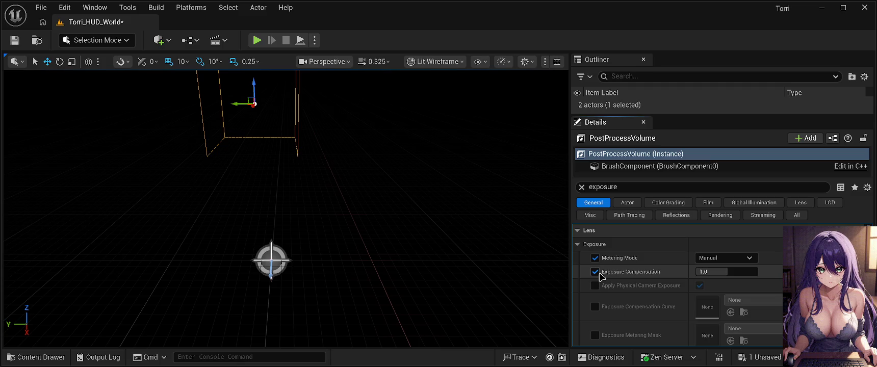
mouse_move(728, 273)
left_mouse_down()
mouse_move(760, 273)
mouse_move(749, 272)
left_mouse_up()
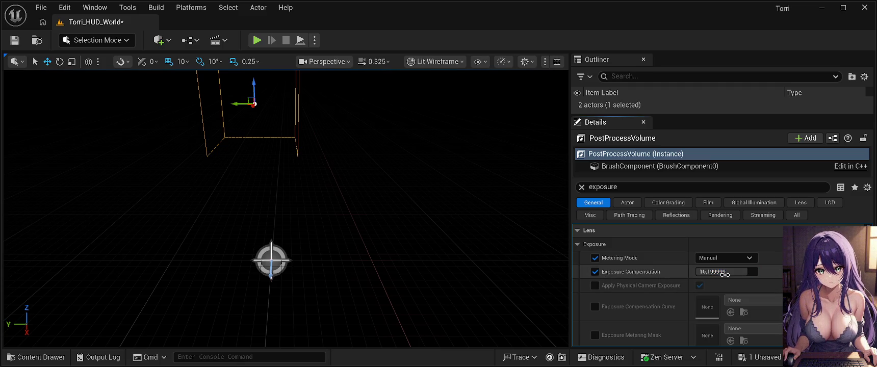
left_click(719, 274)
type("1")
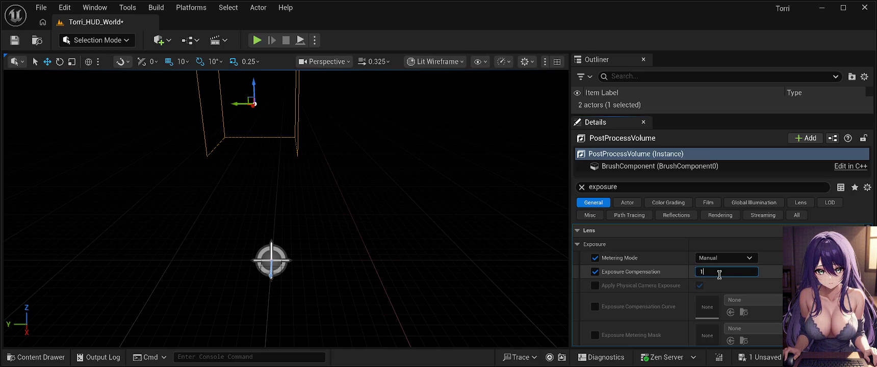
type("0000")
key("Return")
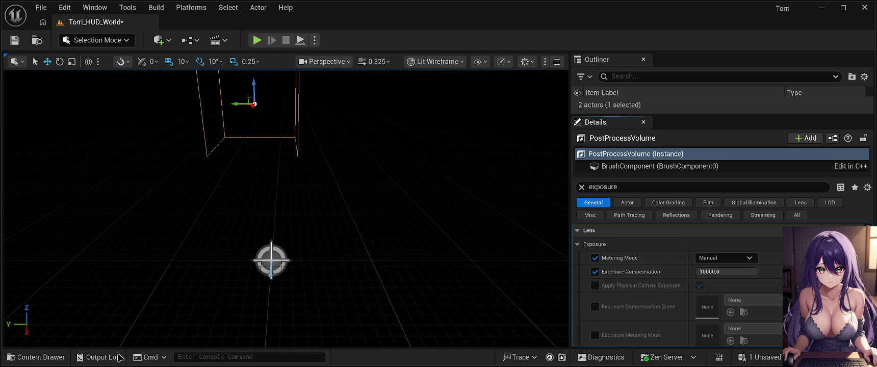
left_click(15, 39)
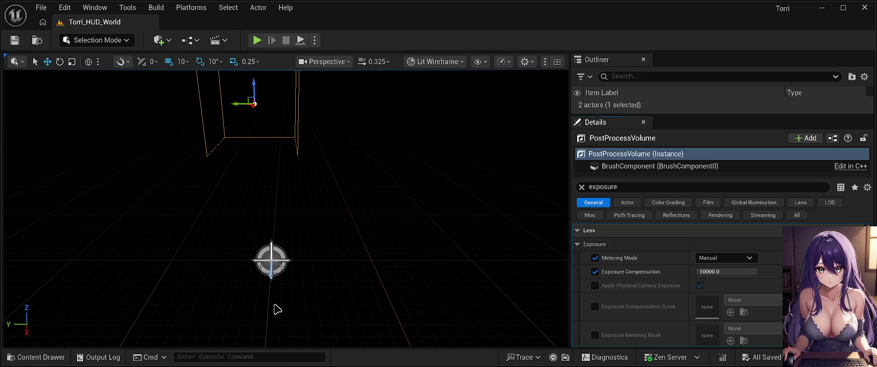
Step: Change the volume's Exposure Compensation from 10000 to 10.0 and save Torri_HUD_World
left_click(737, 270)
type("10")
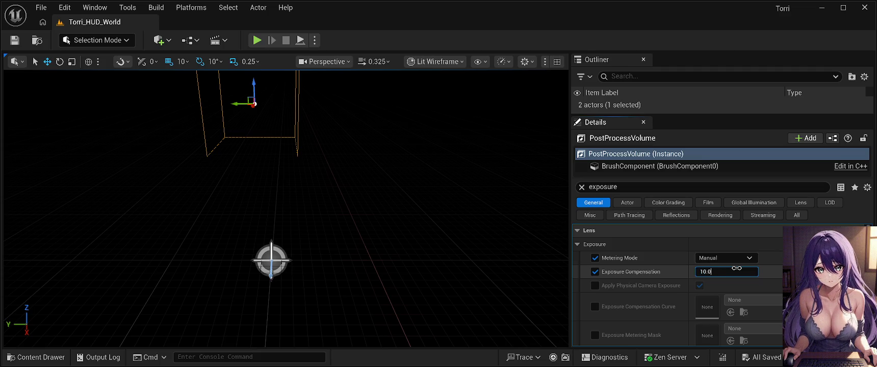
key("Return")
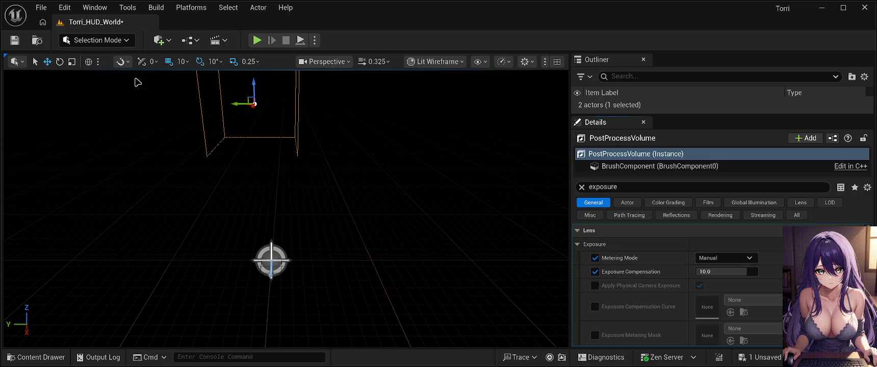
left_click(14, 40)
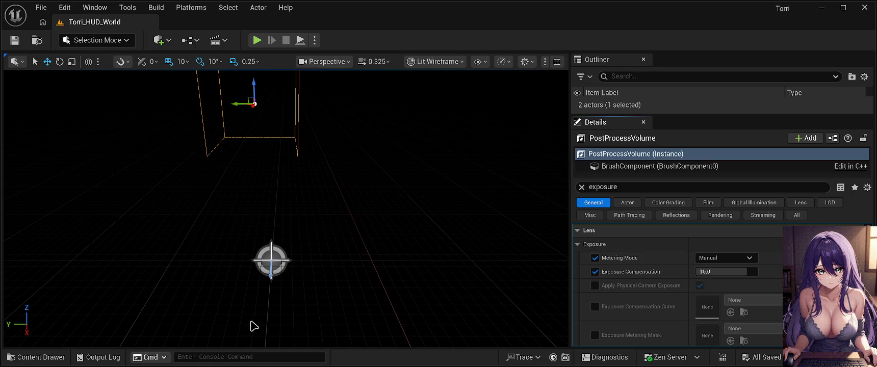
Step: Open the Content Drawer at Content > Characters > Torri, showing its 12 assets
mouse_move(235, 294)
left_mouse_down()
mouse_move(235, 268)
mouse_move(232, 288)
mouse_move(324, 244)
left_mouse_up()
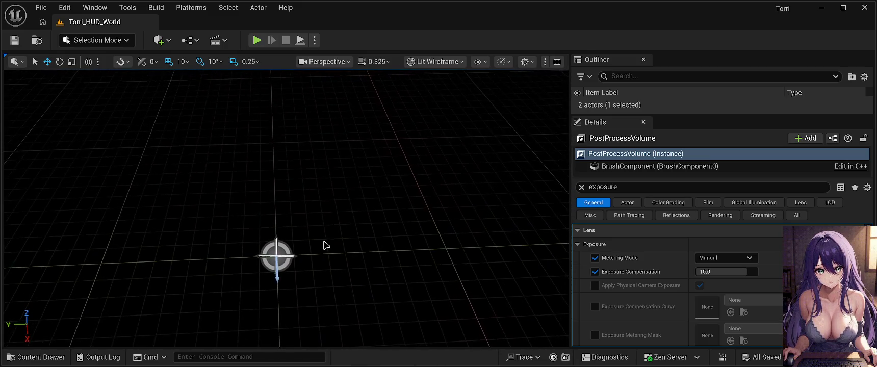
left_click(32, 358)
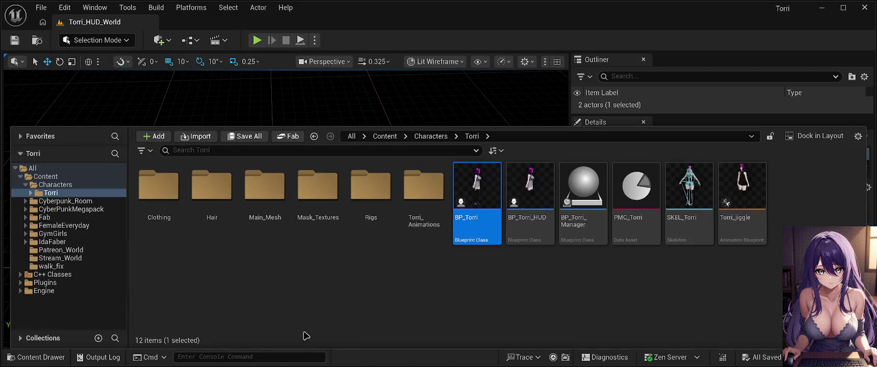
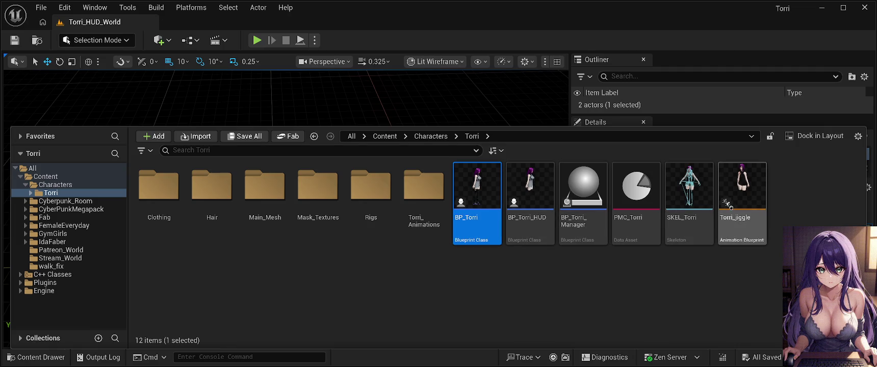
Step: Drag BP_Torri_HUD from the Content Drawer into the viewport and select the placed actor
left_click(542, 189)
mouse_move(537, 153)
left_mouse_down()
mouse_move(529, 147)
mouse_move(391, 186)
mouse_move(303, 225)
mouse_move(288, 218)
mouse_move(314, 215)
left_mouse_up()
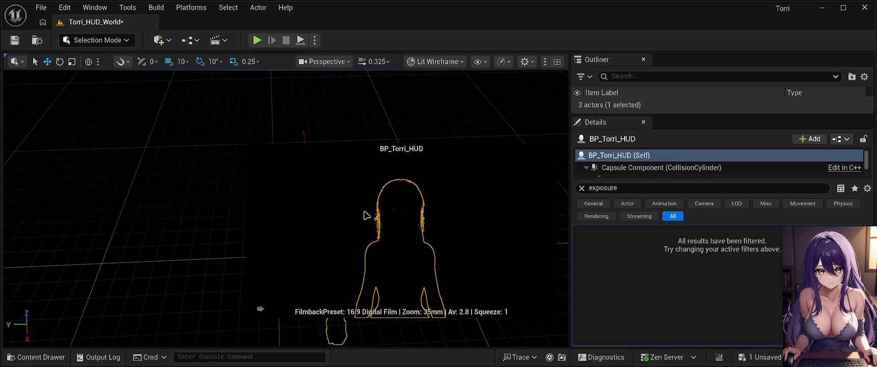
left_click(204, 225)
mouse_move(373, 240)
left_mouse_down()
mouse_move(400, 213)
mouse_move(388, 195)
mouse_move(371, 241)
left_mouse_up()
left_click(261, 190)
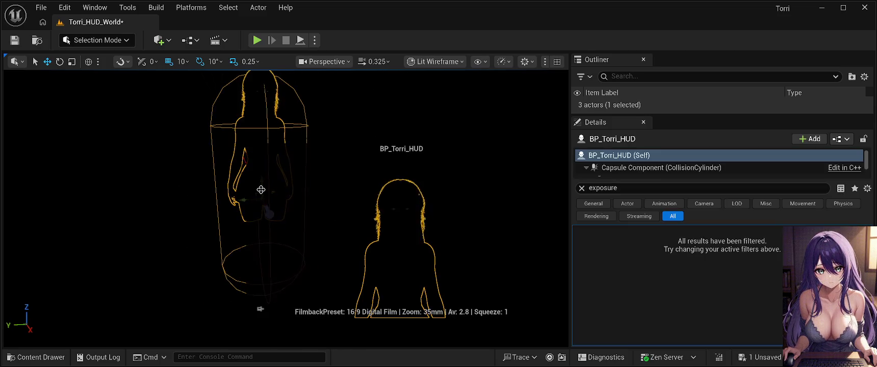
Step: Move the BP_Torri_HUD character left and upward, then orbit and pan to inspect it
mouse_move(261, 190)
left_mouse_down()
mouse_move(239, 225)
mouse_move(294, 184)
left_mouse_up()
mouse_move(185, 203)
left_mouse_down()
mouse_move(185, 71)
mouse_move(168, 305)
mouse_move(190, 199)
mouse_move(214, 152)
left_mouse_up()
mouse_move(325, 124)
left_mouse_down()
mouse_move(363, 104)
mouse_move(257, 128)
mouse_move(190, 108)
left_mouse_up()
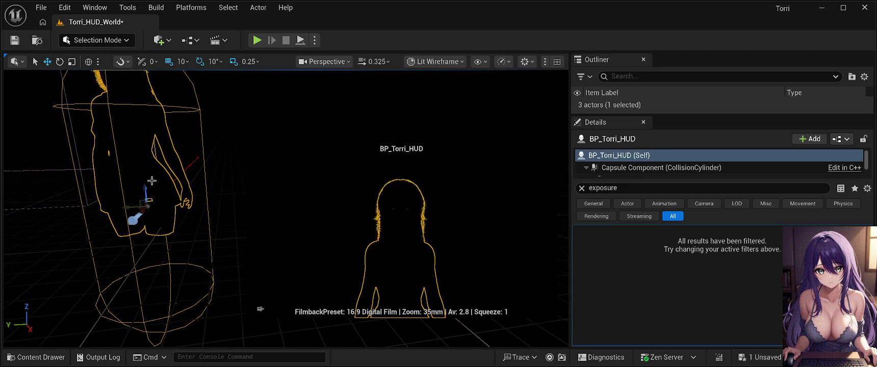
left_click_drag(148, 181, 150, 140)
mouse_move(205, 228)
left_mouse_down()
mouse_move(186, 227)
mouse_move(201, 225)
left_mouse_up()
mouse_move(177, 137)
left_mouse_down()
mouse_move(178, 92)
mouse_move(390, 303)
left_mouse_up()
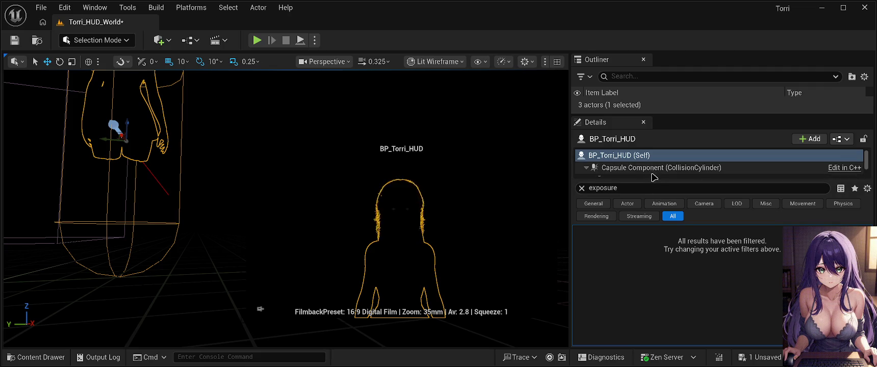
Step: Enlarge the Outliner, select BP_Torri_HUD, and clear 'exposure' from its Details search box
scroll(655, 177, "down", 5)
scroll(651, 176, "up", 3)
scroll(645, 174, "down", 3)
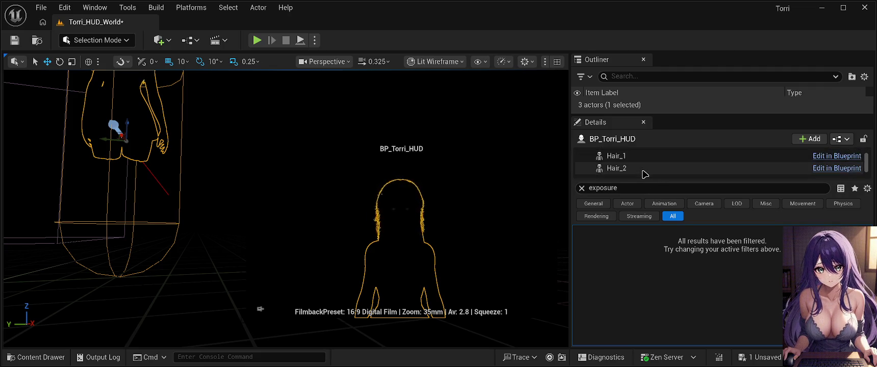
scroll(642, 169, "up", 3)
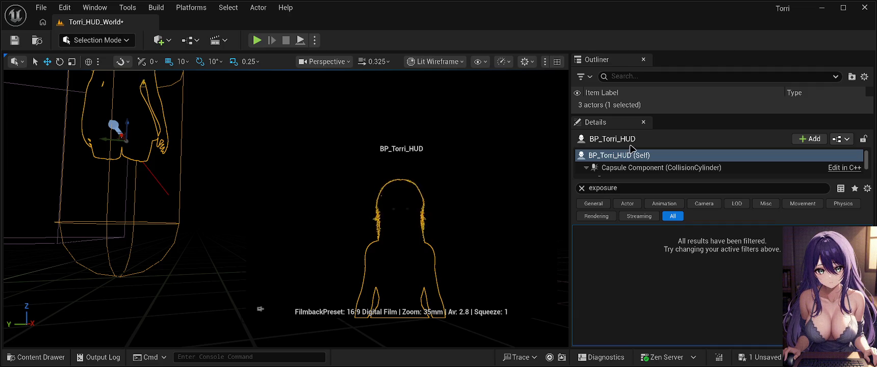
left_click_drag(619, 116, 619, 236)
left_click(645, 116)
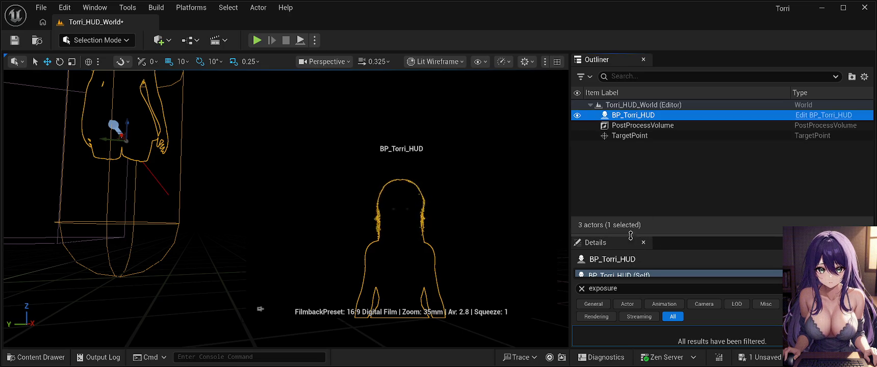
left_click_drag(630, 235, 630, 177)
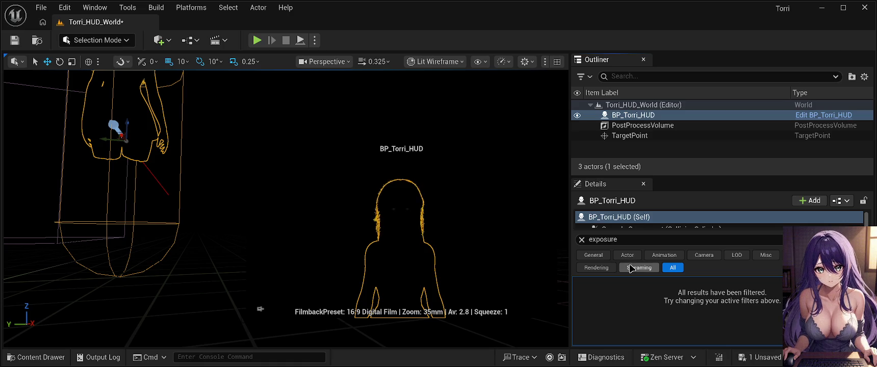
left_click(649, 237)
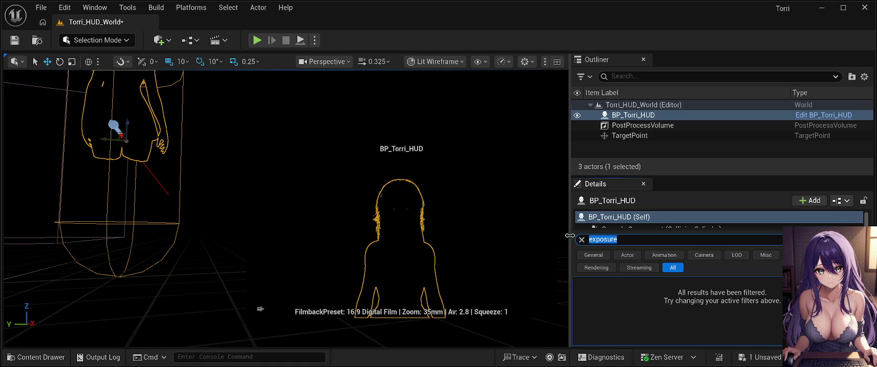
key("BackSpace")
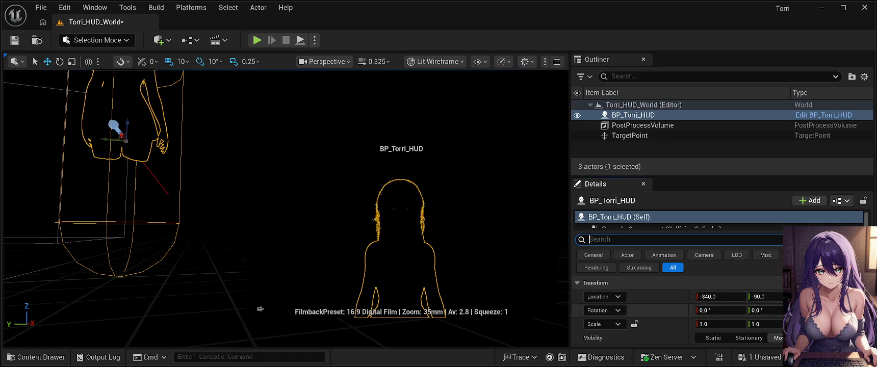
Step: Reset BP_Torri_HUD's X and Y location to 0 and orbit back to the figure
left_click(858, 296)
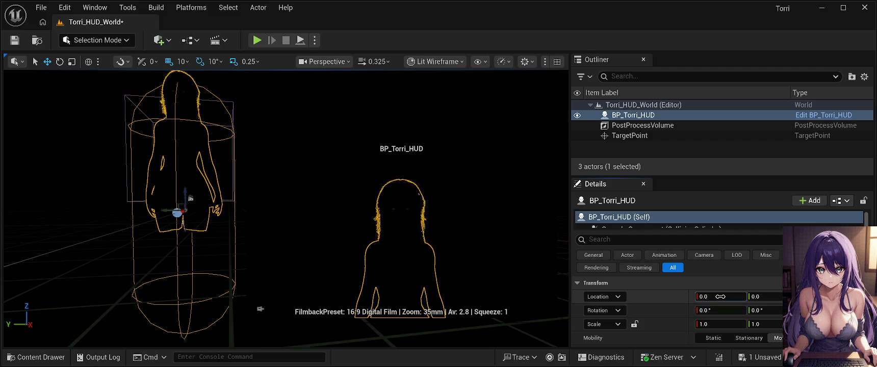
mouse_move(339, 255)
left_mouse_down()
mouse_move(339, 275)
mouse_move(357, 291)
mouse_move(406, 287)
mouse_move(382, 270)
mouse_move(211, 223)
mouse_move(181, 229)
mouse_move(221, 221)
mouse_move(210, 229)
left_mouse_up()
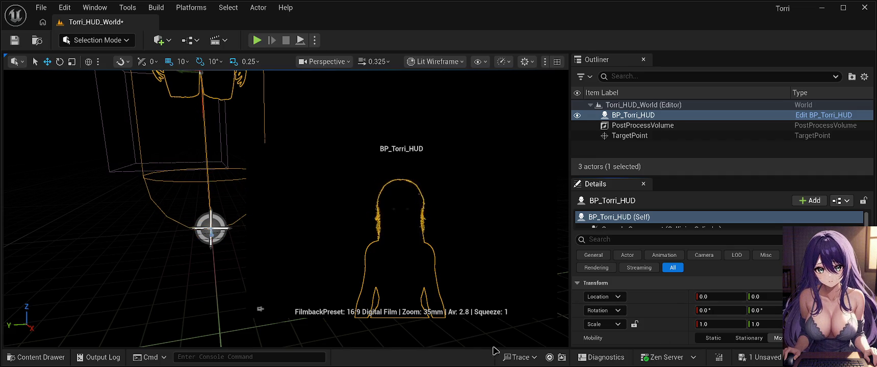
mouse_move(508, 341)
left_mouse_down()
mouse_move(461, 341)
mouse_move(510, 327)
left_mouse_up()
mouse_move(210, 228)
left_mouse_down()
mouse_move(176, 207)
mouse_move(227, 215)
mouse_move(190, 250)
mouse_move(228, 300)
mouse_move(235, 344)
mouse_move(194, 321)
mouse_move(209, 341)
mouse_move(198, 331)
mouse_move(106, 179)
left_mouse_up()
Step: Save the level, then deselect BP_Torri_HUD and turn the view away
left_click(15, 40)
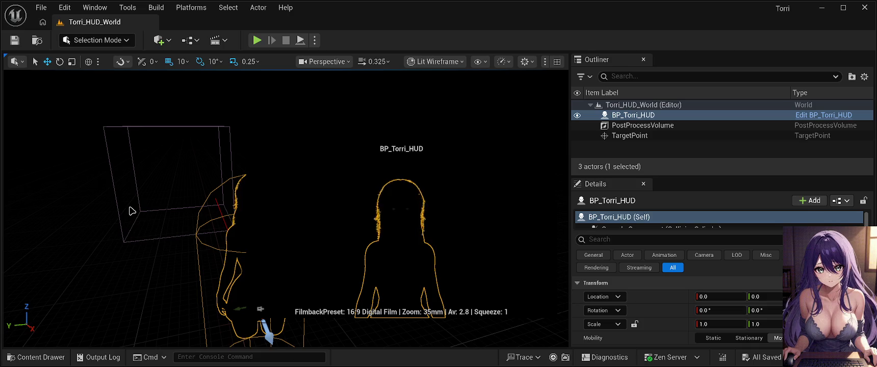
left_click(96, 303)
mouse_move(96, 303)
left_mouse_down()
mouse_move(179, 301)
mouse_move(125, 301)
mouse_move(135, 273)
mouse_move(94, 294)
left_mouse_up()
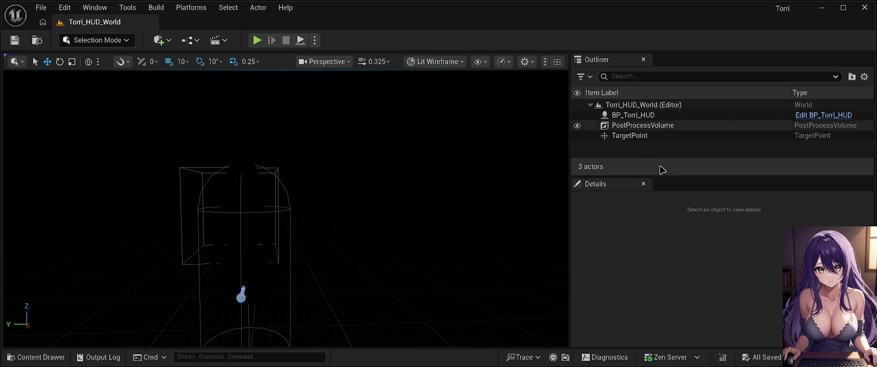
Step: Select the PostProcessVolume to show its location of -480 and scale of 1.0
mouse_move(343, 226)
left_mouse_down()
mouse_move(423, 220)
mouse_move(349, 164)
left_mouse_up()
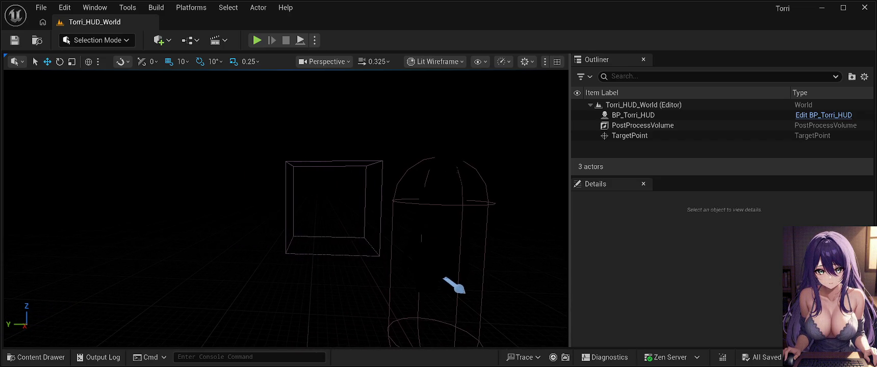
left_click(351, 166)
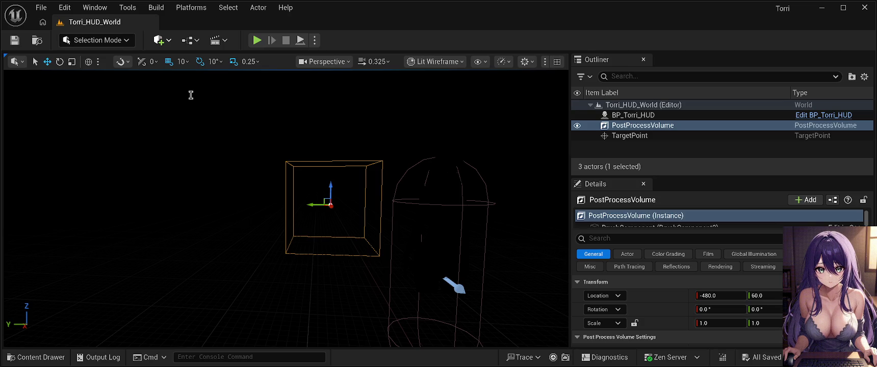
Step: Undo the last change, delete the PostProcessVolume, and select the RectLight
key("ctrl+z")
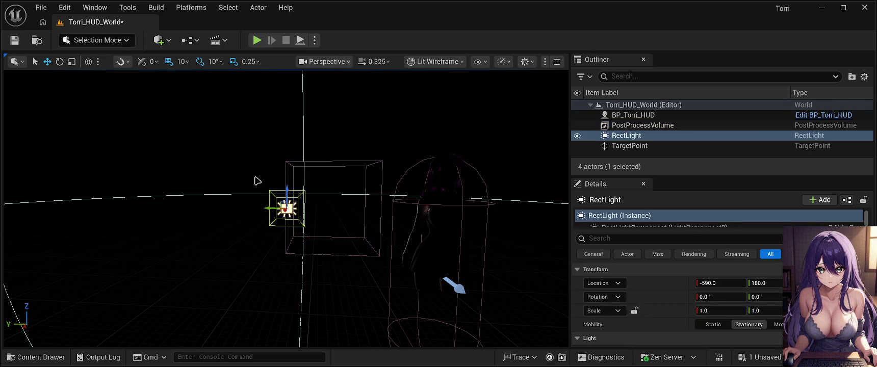
left_click(366, 174)
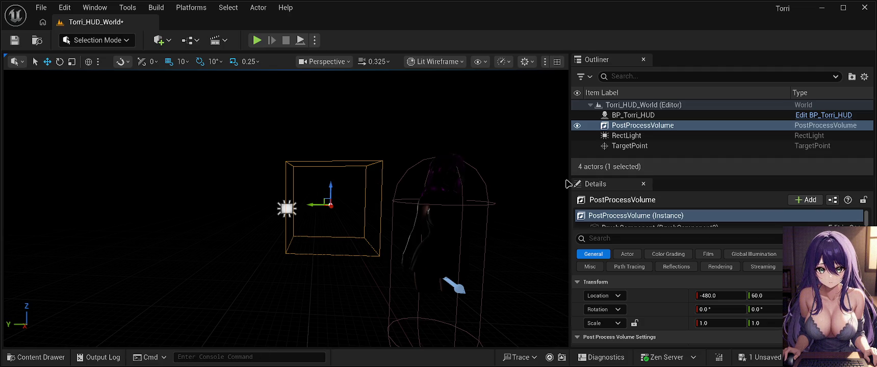
left_click(673, 126)
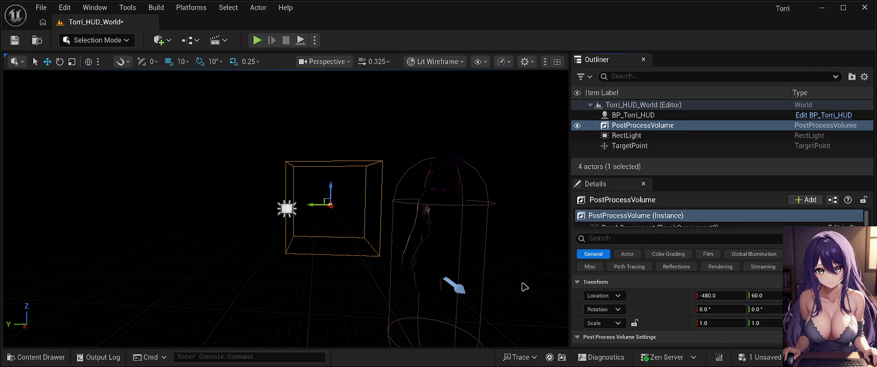
key("Delete")
left_click(287, 209)
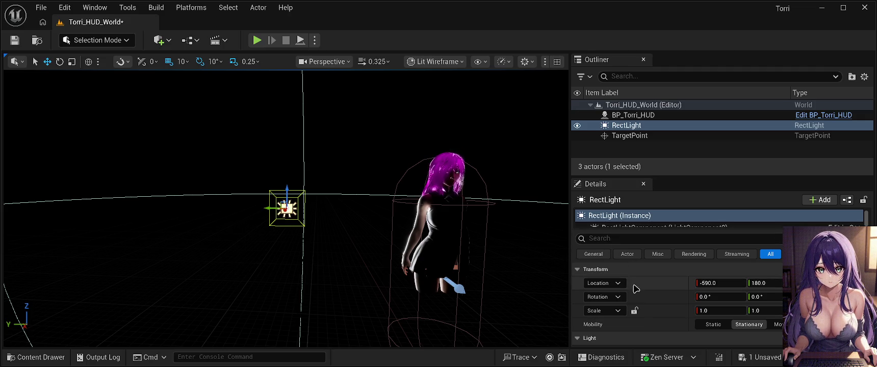
Step: Filter the RectLight's Details properties with 'mov' to show its movable settings
left_click(624, 238)
type("move")
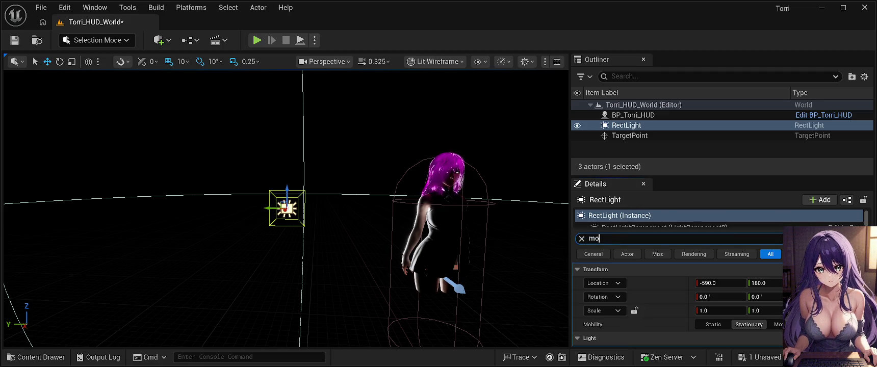
key("BackSpace")
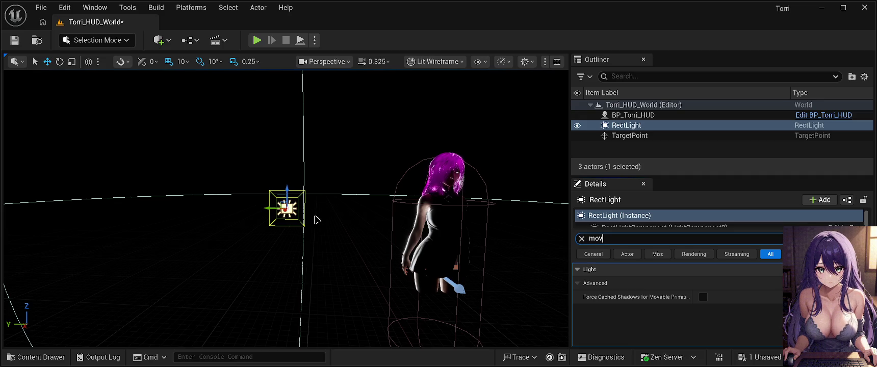
mouse_move(314, 215)
left_mouse_down()
mouse_move(357, 215)
mouse_move(357, 173)
mouse_move(326, 164)
mouse_move(219, 169)
left_mouse_up()
Step: Move the RectLight next to the character and raise it toward face height
mouse_move(455, 223)
left_mouse_down()
mouse_move(352, 243)
mouse_move(240, 218)
mouse_move(459, 228)
mouse_move(516, 208)
left_mouse_up()
mouse_move(362, 231)
left_mouse_down()
mouse_move(408, 229)
mouse_move(362, 230)
left_mouse_up()
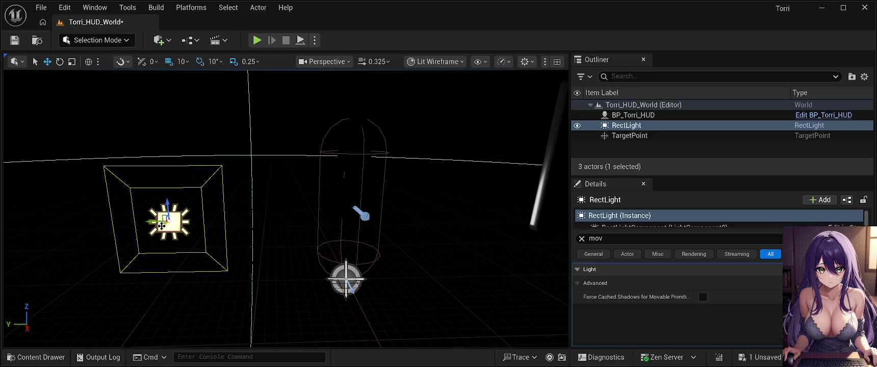
mouse_move(167, 222)
left_mouse_down()
mouse_move(147, 235)
mouse_move(356, 233)
mouse_move(295, 241)
left_mouse_up()
left_click_drag(379, 223, 365, 138)
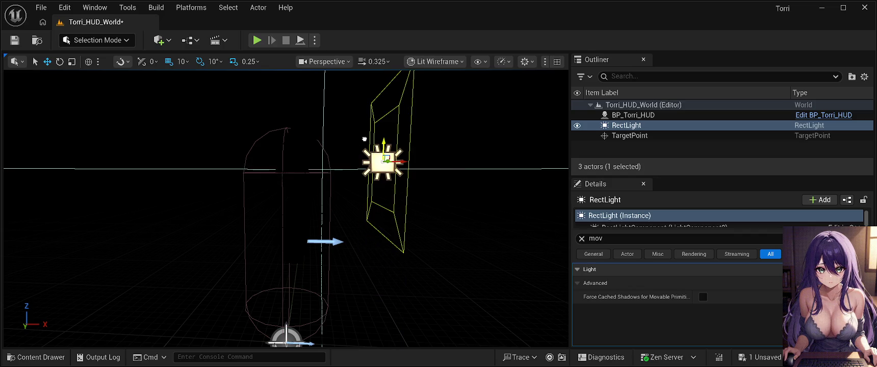
left_click_drag(442, 238, 137, 78)
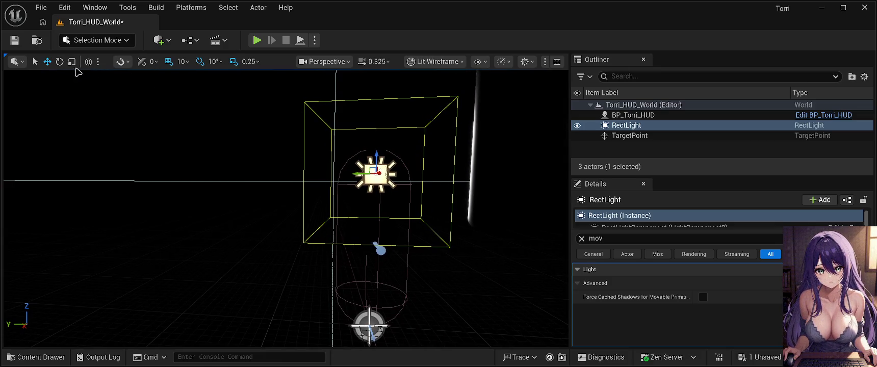
Step: Rotate the RectLight about 140° to face the character, then slide it sideways in front of her
left_click(60, 62)
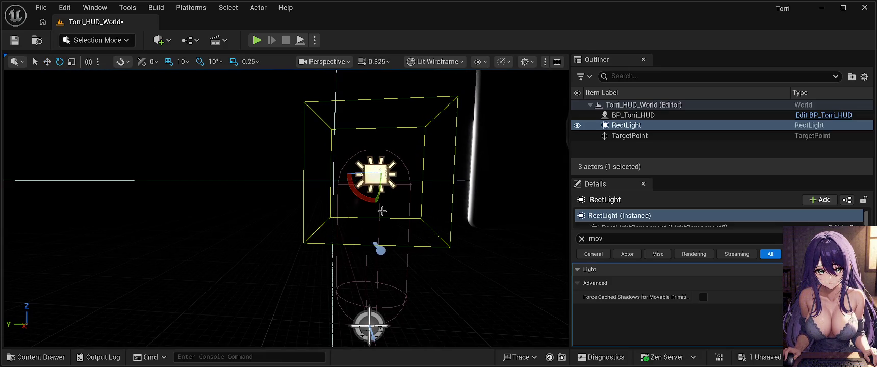
mouse_move(370, 172)
left_mouse_down()
mouse_move(465, 177)
mouse_move(431, 203)
mouse_move(235, 205)
mouse_move(505, 228)
left_mouse_up()
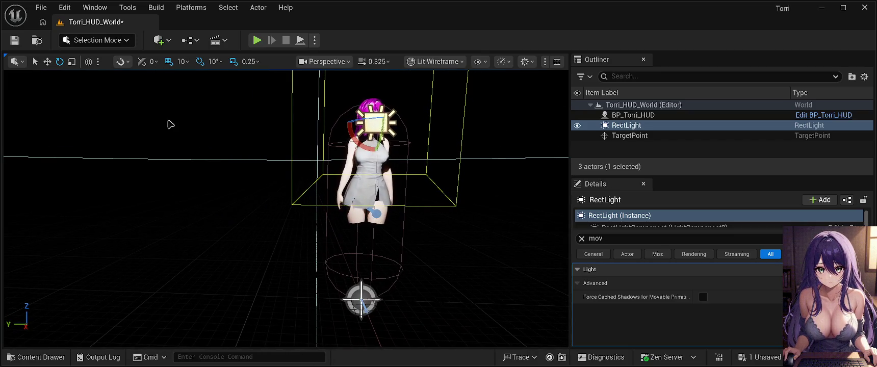
key("w")
mouse_move(297, 176)
left_mouse_down()
mouse_move(316, 181)
mouse_move(297, 176)
left_mouse_up()
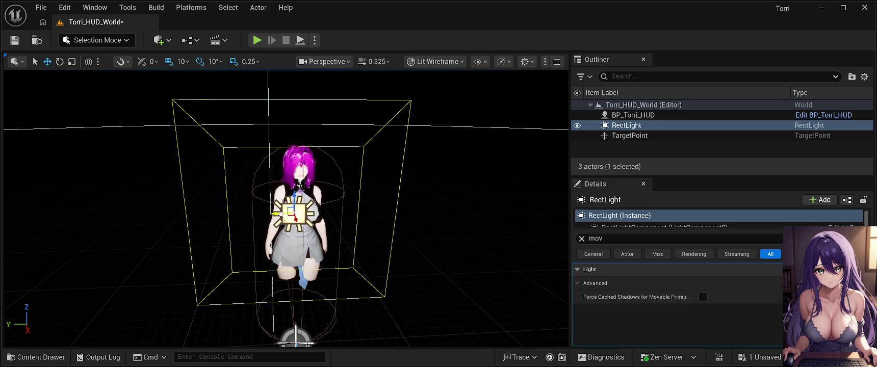
left_click_drag(277, 213, 296, 214)
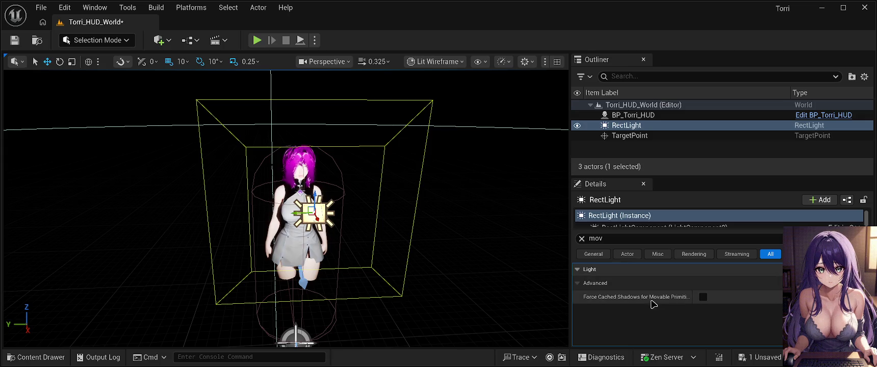
left_click(578, 270)
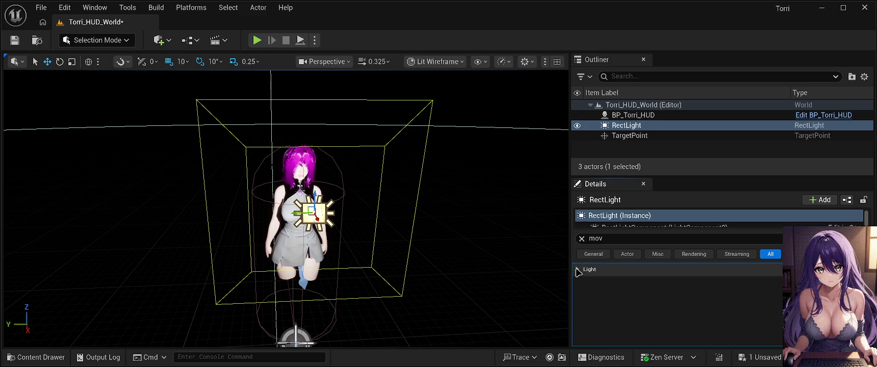
Step: Clear the 'mov' filter and set the RectLight's location to X 65, Y 4
left_click(578, 270)
left_click(617, 239)
key("BackSpace")
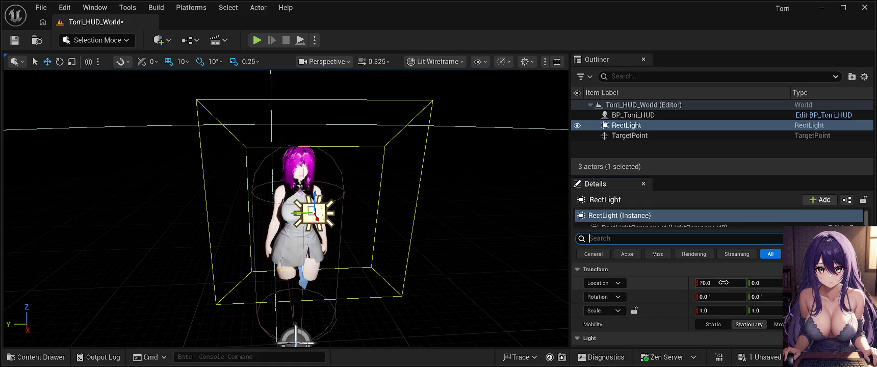
mouse_move(721, 283)
left_mouse_down()
mouse_move(692, 283)
mouse_move(711, 283)
left_mouse_up()
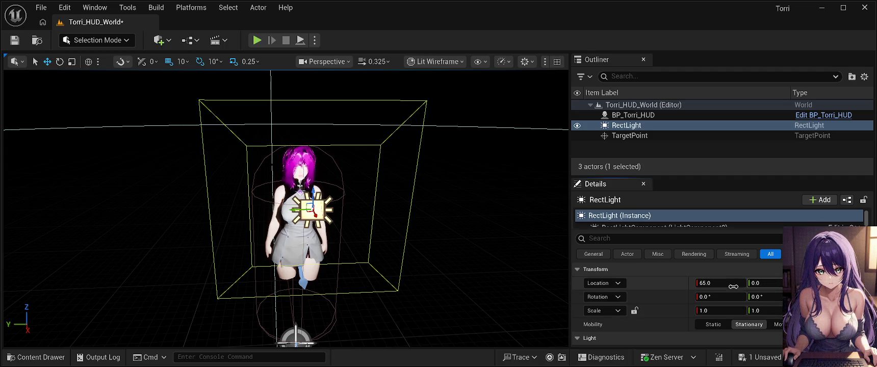
left_click_drag(769, 283, 774, 283)
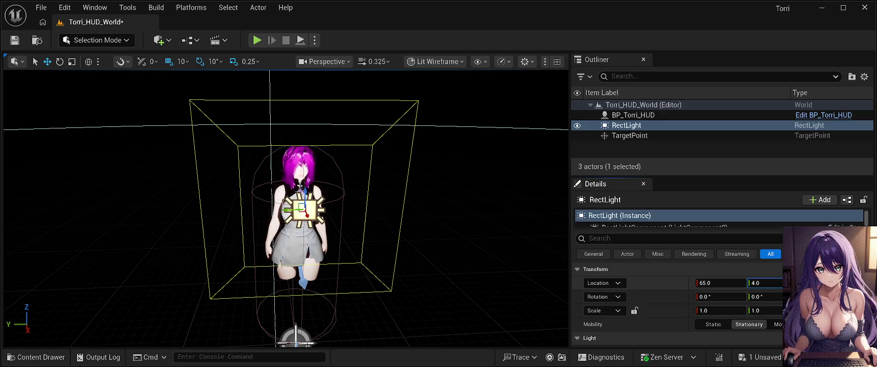
Step: Zoom in and toggle Game View with G to preview the lit character
scroll(286, 209, "up", 5)
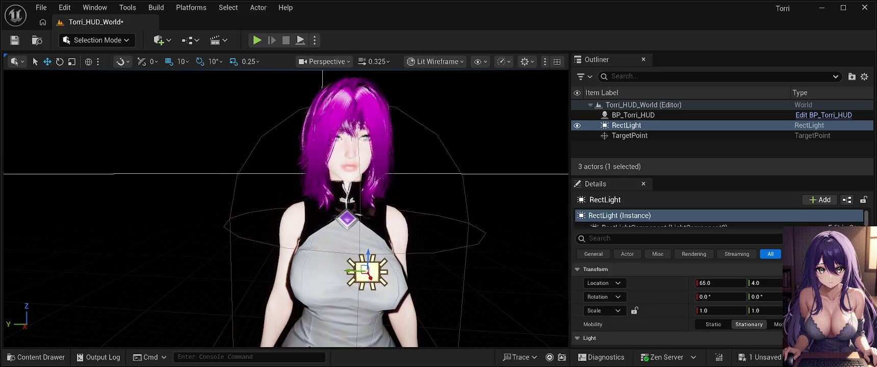
key("g")
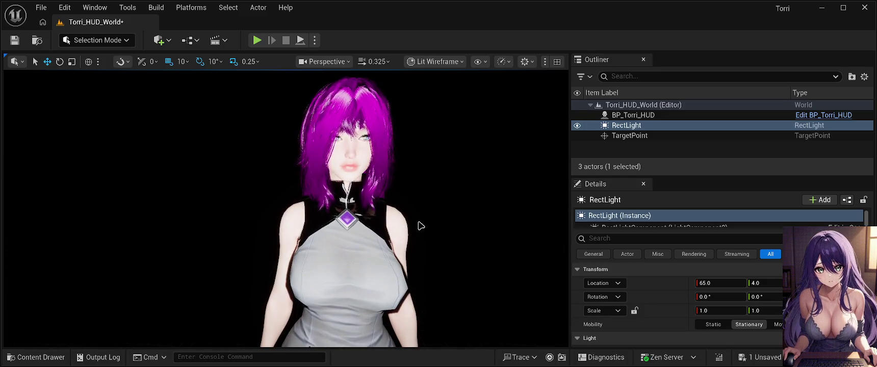
scroll(417, 226, "down", 5)
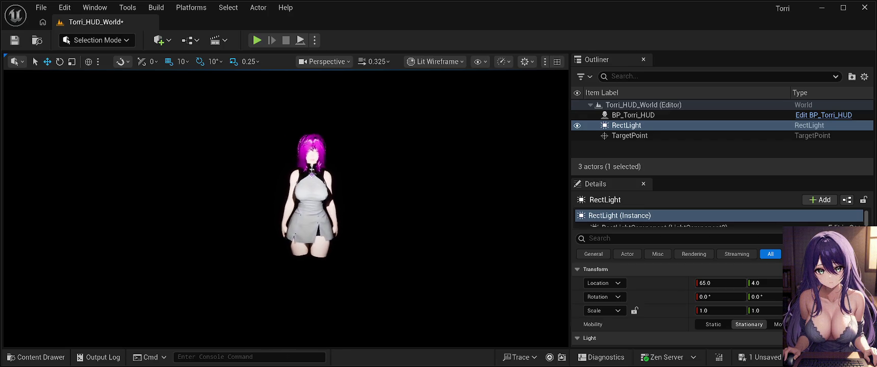
Step: Zoom in and out on the lit character, then fly the camera back near the RectLight
scroll(327, 230, "up", 3)
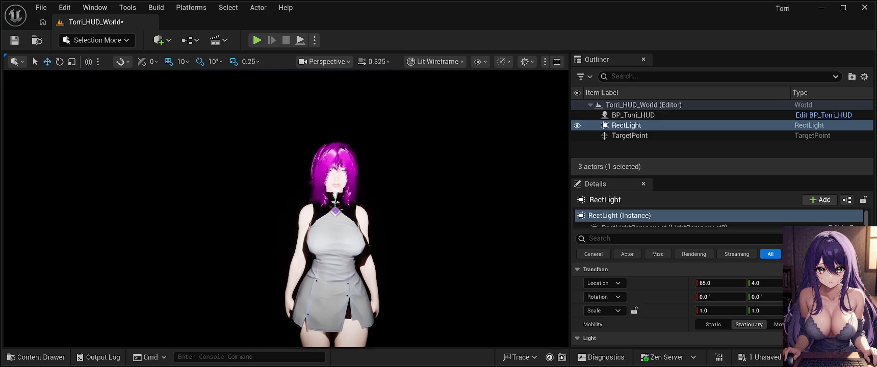
scroll(424, 237, "down", 5)
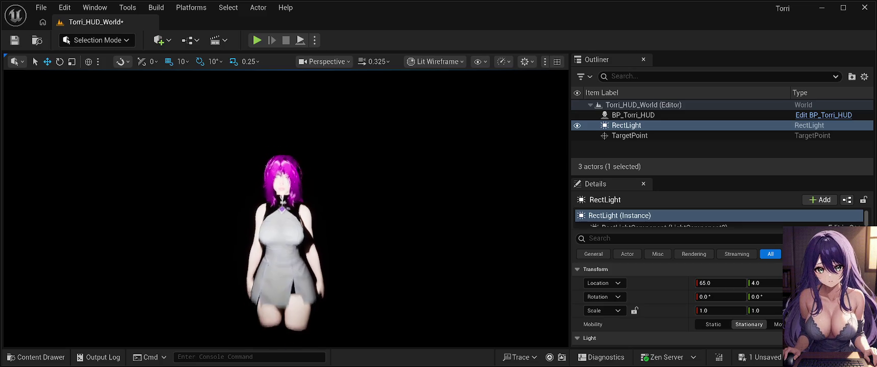
left_click_drag(423, 238, 429, 242)
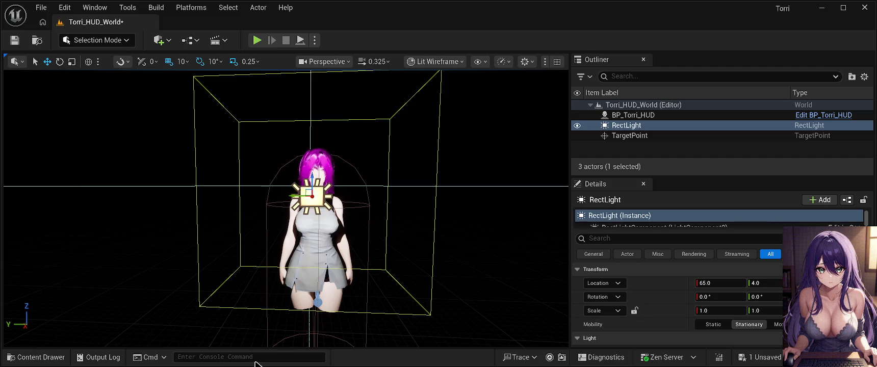
Step: Filter the RectLight's Details for 'mobi' and set Mobility to Movable
left_click(641, 239)
type("mobi")
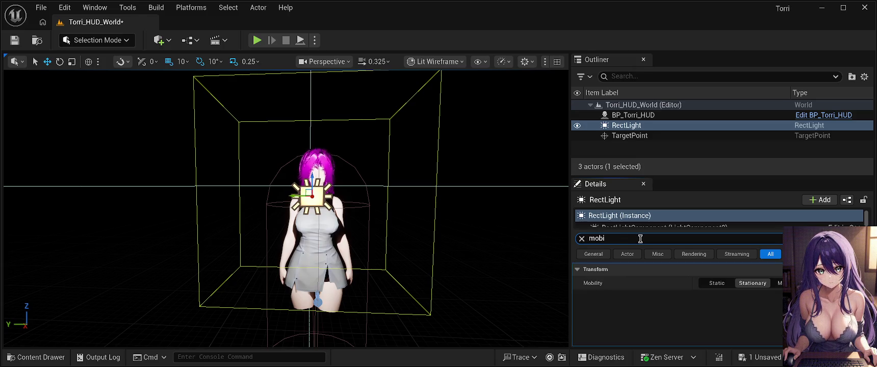
left_click(778, 283)
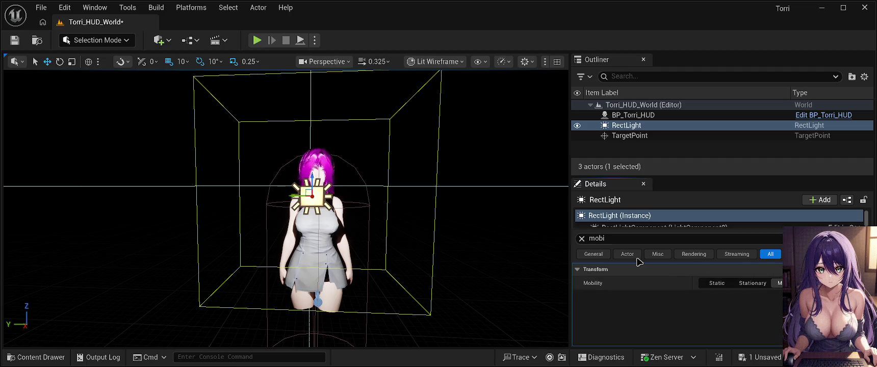
Step: Save the Torri_HUD_World level and select the old Details filter text
left_click(14, 41)
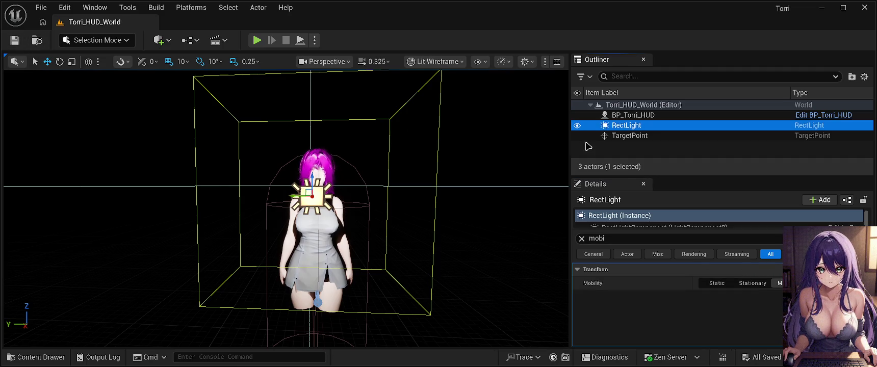
left_click(595, 238)
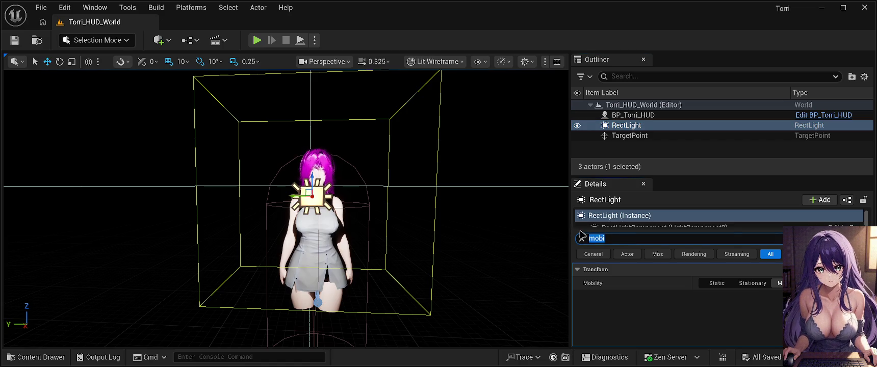
left_click(582, 238)
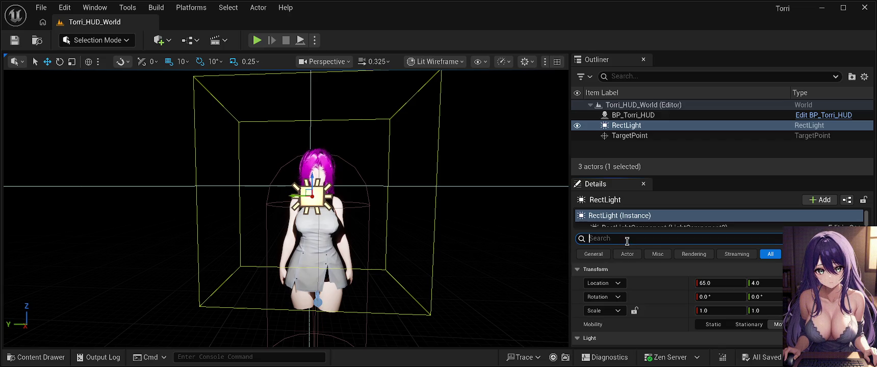
Step: Filter Details for 'inten' to show the 8.0 cd intensity, and fly closer to the character
type("inten")
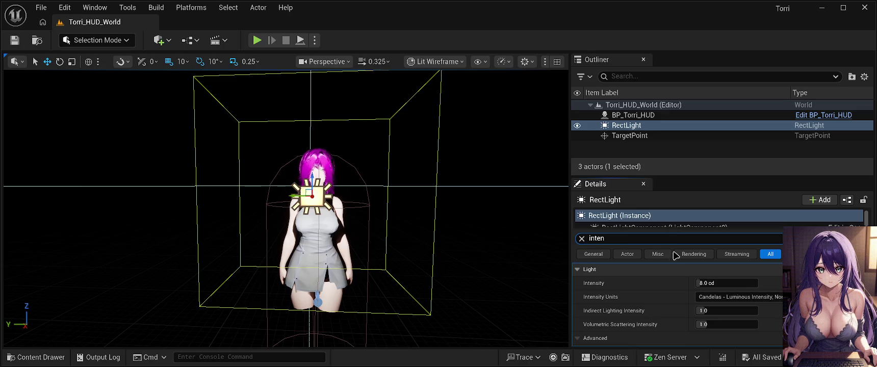
mouse_move(475, 223)
left_mouse_down()
mouse_move(486, 179)
mouse_move(454, 179)
left_mouse_up()
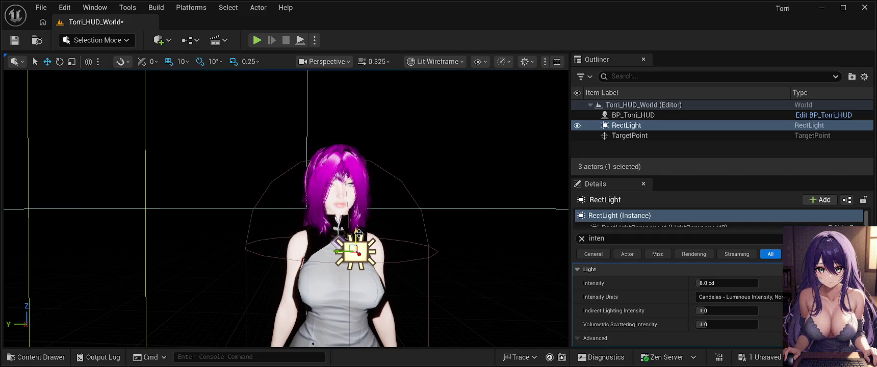
Step: Clear the Details filter and raise the RectLight along Z from her chest to her face
left_click(628, 238)
key("BackSpace")
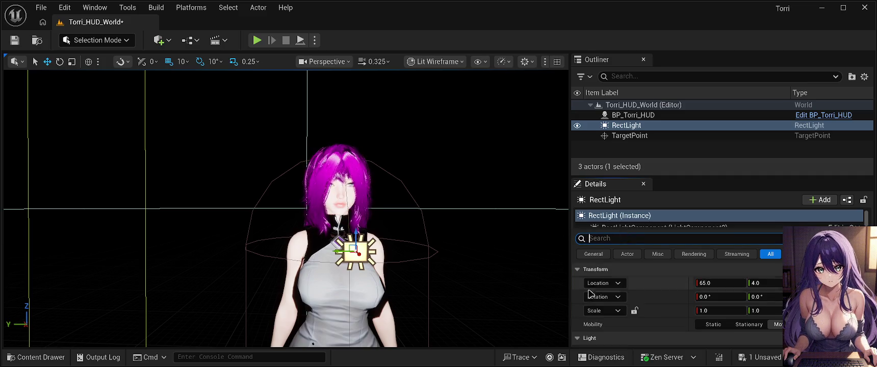
left_click_drag(356, 234, 355, 180)
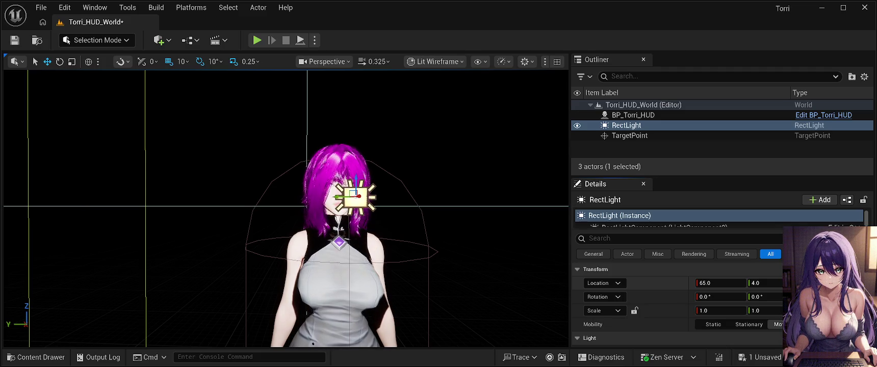
mouse_move(286, 205)
left_mouse_down()
mouse_move(285, 168)
mouse_move(296, 161)
mouse_move(286, 133)
mouse_move(280, 158)
mouse_move(260, 166)
mouse_move(276, 171)
mouse_move(278, 164)
mouse_move(258, 162)
left_mouse_up()
scroll(513, 292, "down", 5)
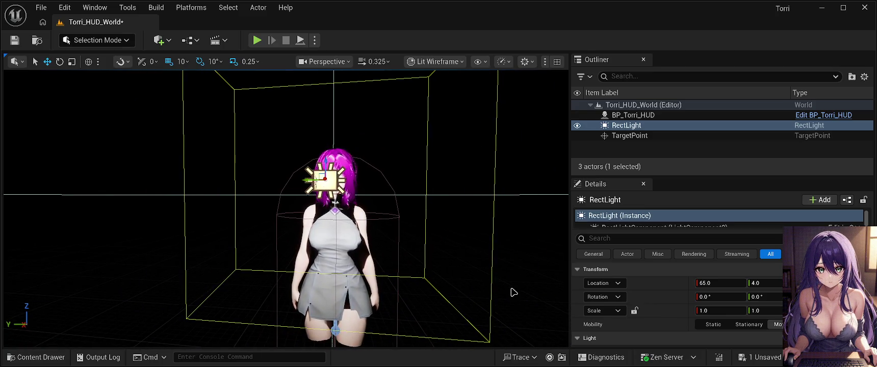
key("alt+p")
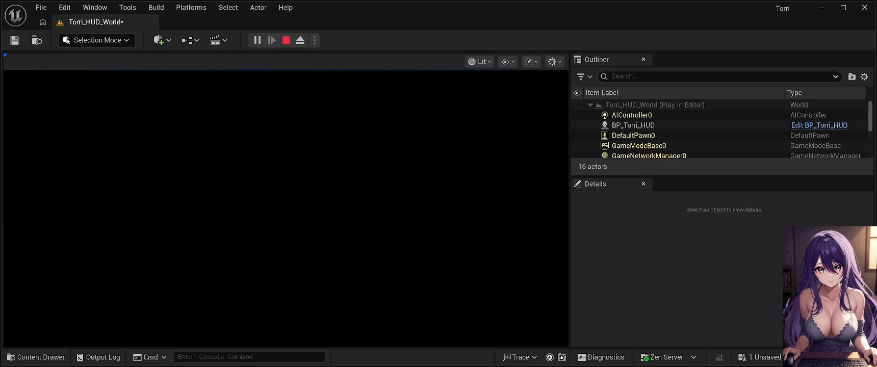
key("Escape")
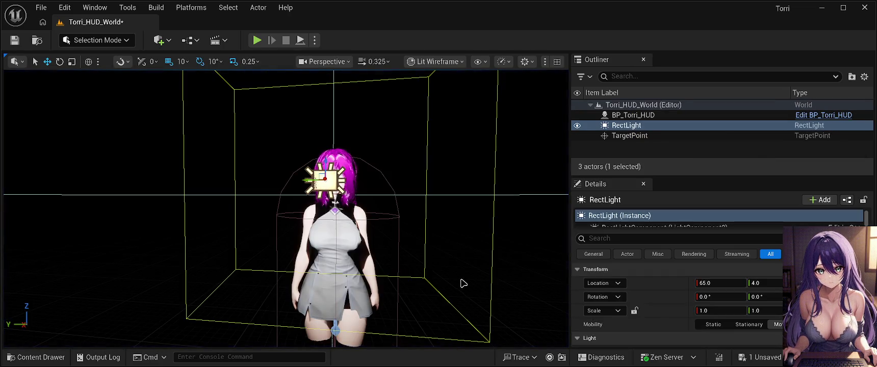
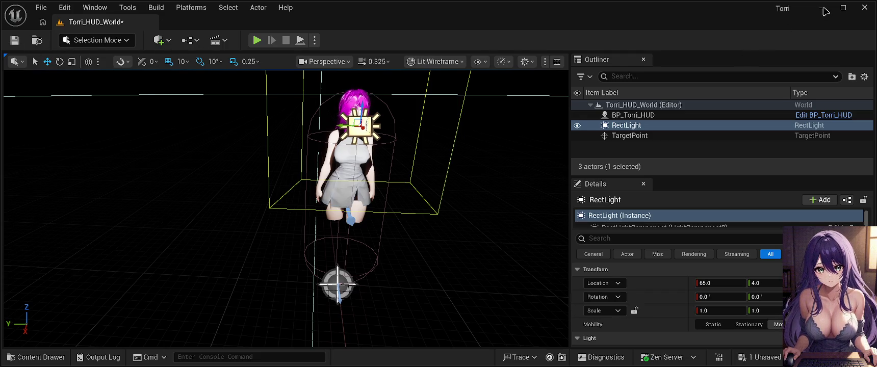
Step: Orbit in close to the character and raise the RectLight well above her
left_click_drag(454, 168, 434, 153)
scroll(285, 209, "up", 10)
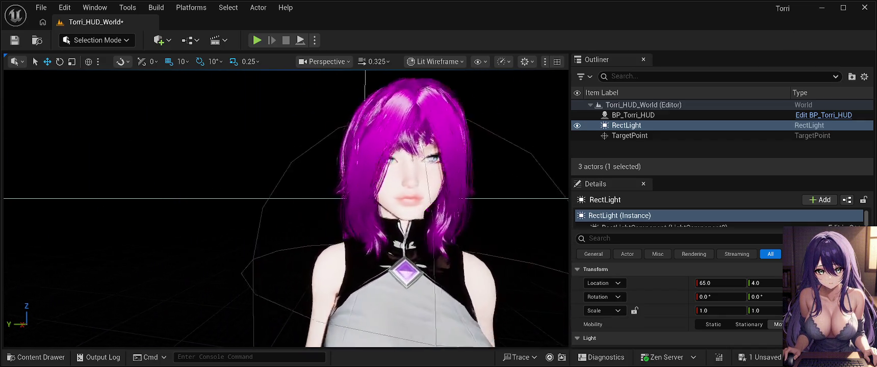
mouse_move(285, 209)
left_mouse_down()
mouse_move(285, 168)
mouse_move(298, 237)
mouse_move(372, 162)
left_mouse_up()
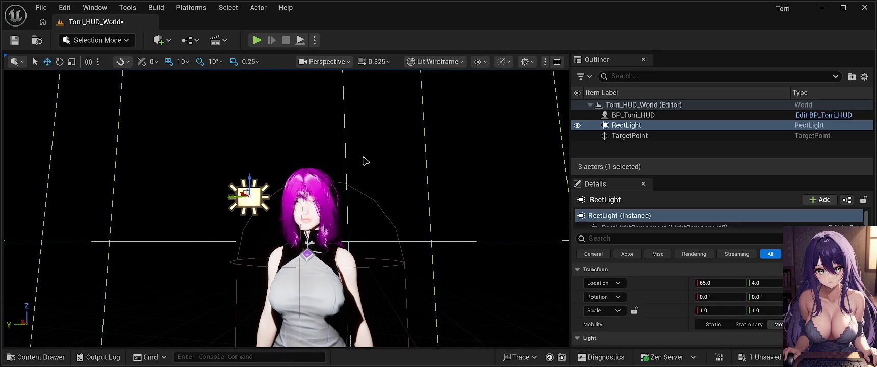
left_click_drag(253, 159, 253, 83)
Step: Lower the RectLight back down to roughly the character's head height
mouse_move(296, 194)
left_mouse_down()
mouse_move(326, 138)
mouse_move(305, 185)
left_mouse_up()
scroll(286, 209, "up", 5)
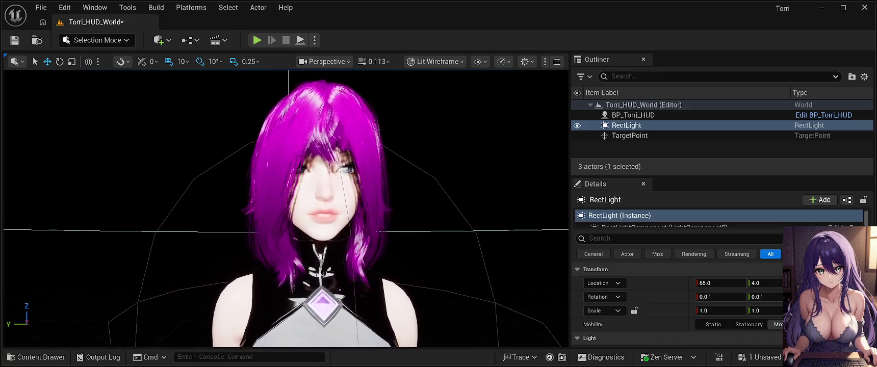
scroll(286, 209, "down", 8)
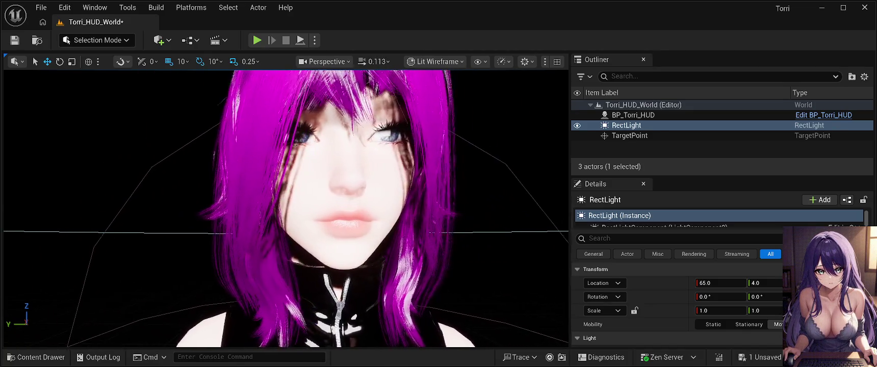
scroll(286, 164, "down", 2)
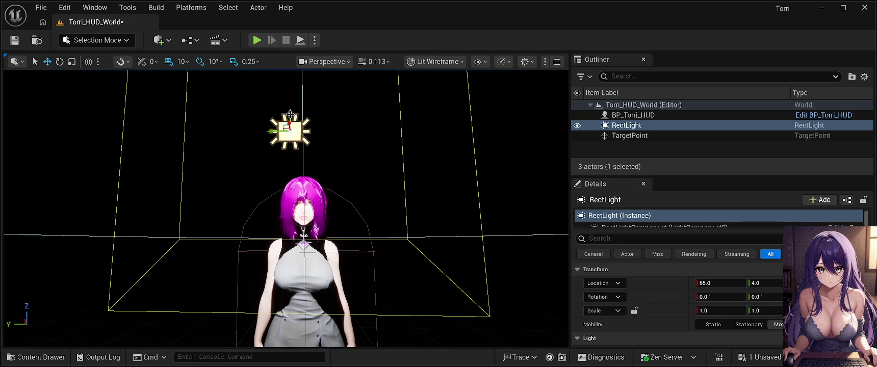
mouse_move(289, 111)
left_mouse_down()
mouse_move(290, 222)
mouse_move(291, 196)
mouse_move(250, 184)
mouse_move(307, 165)
mouse_move(171, 167)
mouse_move(301, 182)
mouse_move(260, 182)
mouse_move(286, 171)
mouse_move(367, 174)
left_mouse_up()
scroll(286, 210, "up", 10)
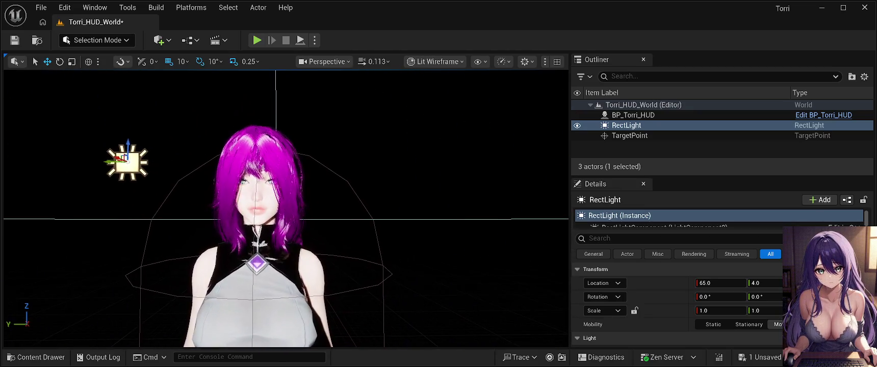
scroll(286, 209, "down", 8)
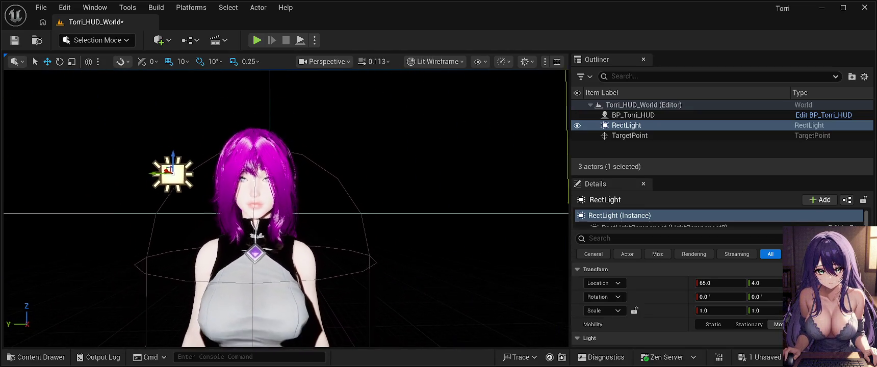
scroll(286, 209, "up", 6)
scroll(285, 209, "down", 4)
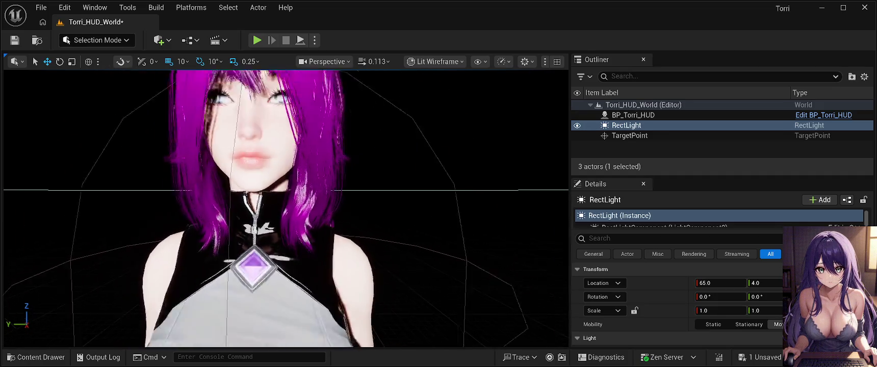
left_click_drag(278, 171, 276, 171)
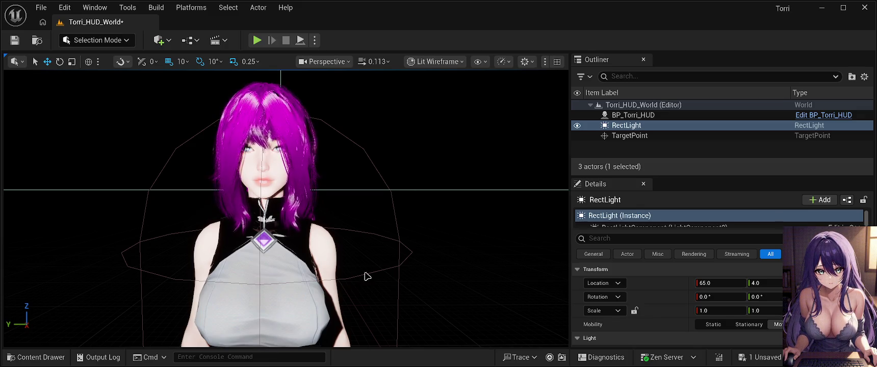
key("alt+p")
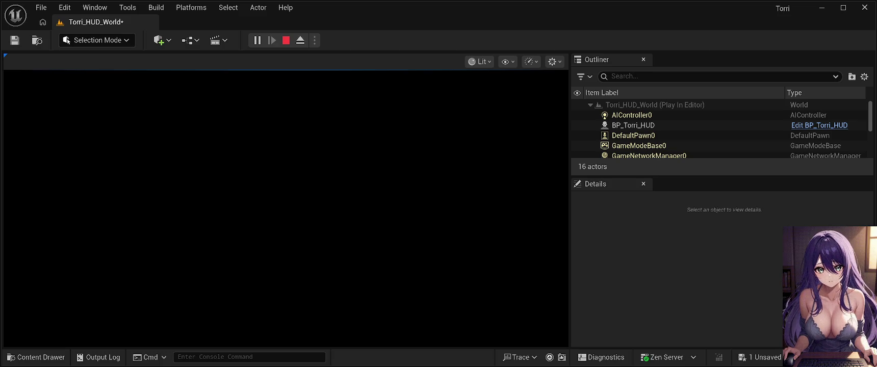
key("Escape")
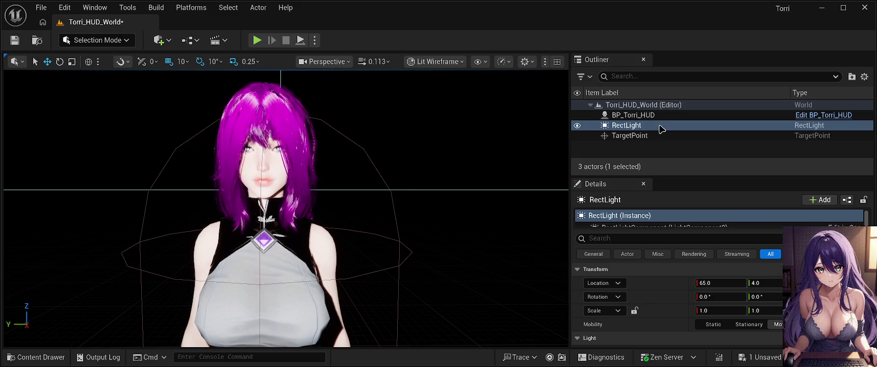
left_click(651, 107)
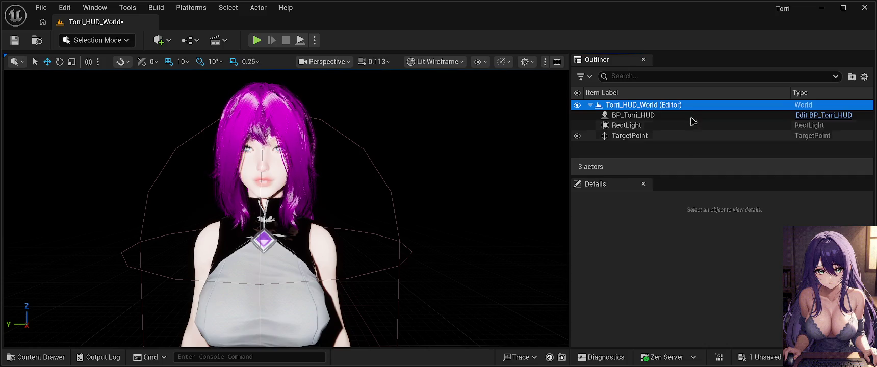
Step: Filter BP_Torri_HUD's Details by 'gra', untick both Enable Gravity boxes, and save the level
left_click(648, 115)
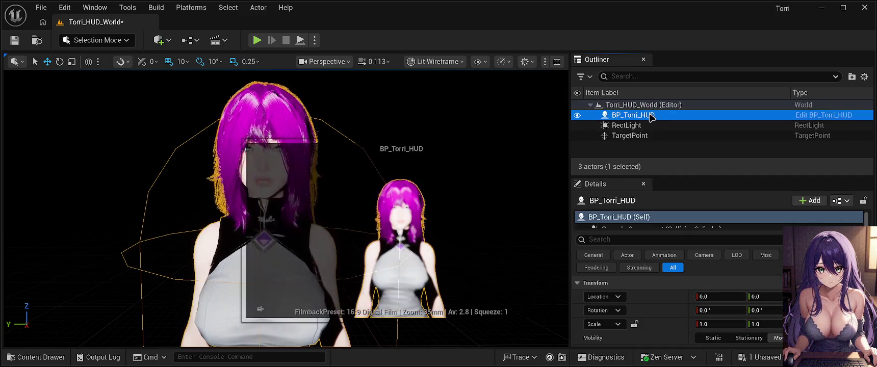
left_click(665, 239)
type("gra")
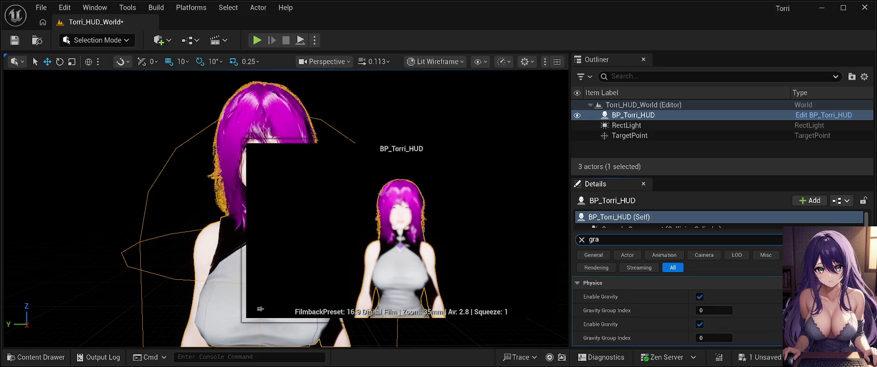
left_click(700, 298)
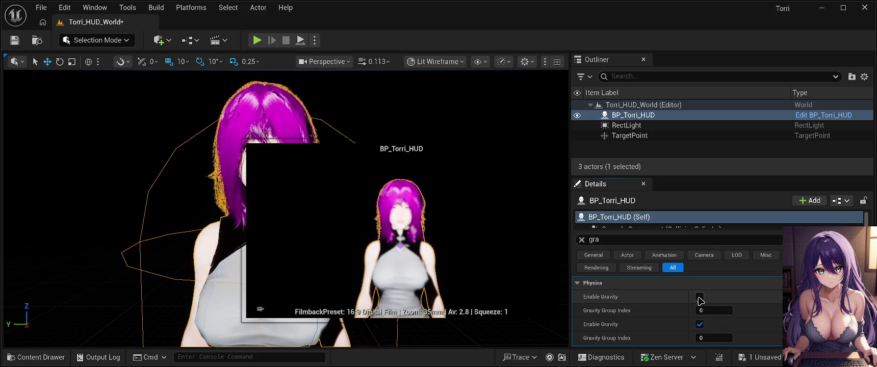
left_click(700, 325)
left_click(14, 42)
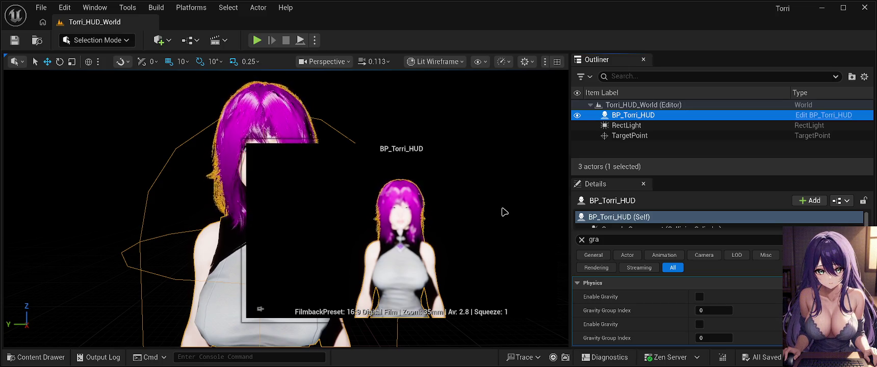
key("alt+p")
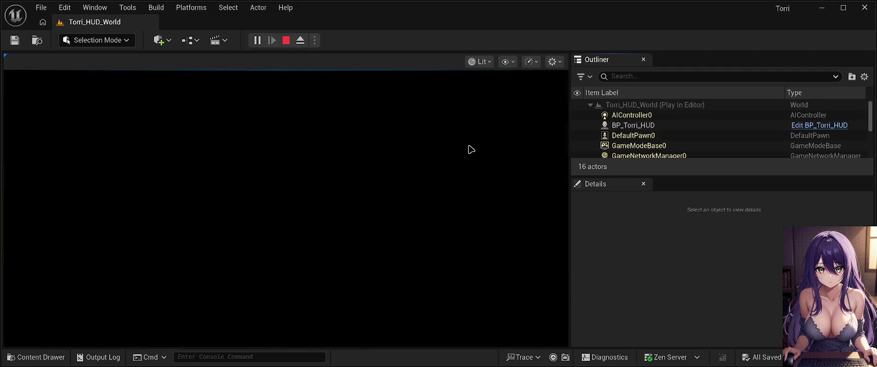
key("Escape")
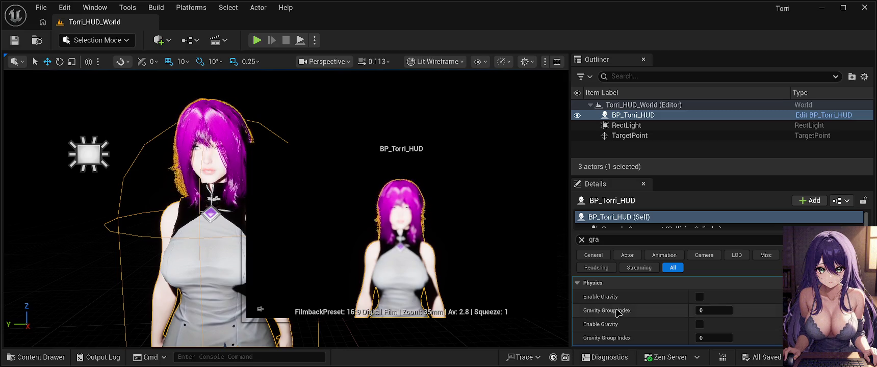
Step: Re-tick the second Enable Gravity checkbox under Physics in BP_Torri_HUD's Details
scroll(620, 312, "down", 3)
scroll(631, 315, "down", 3)
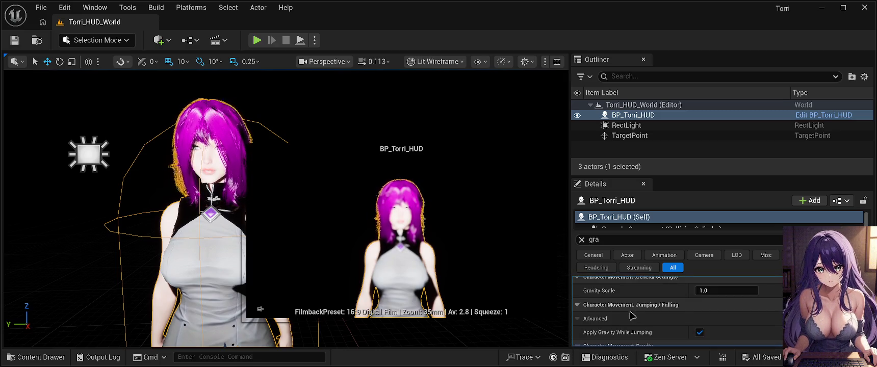
scroll(671, 312, "down", 4)
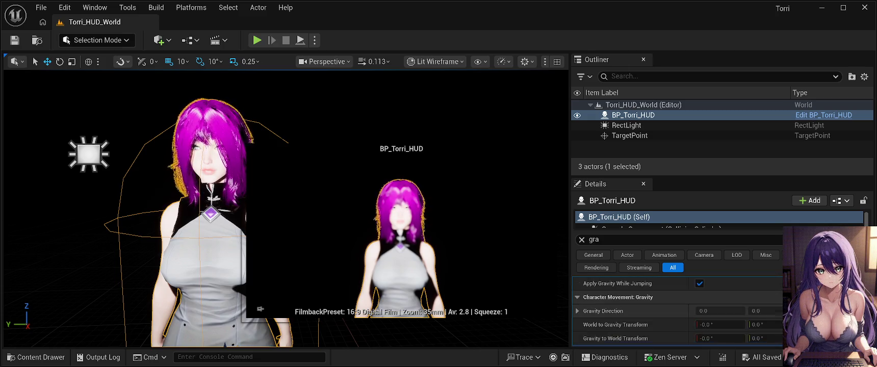
scroll(634, 317, "up", 5)
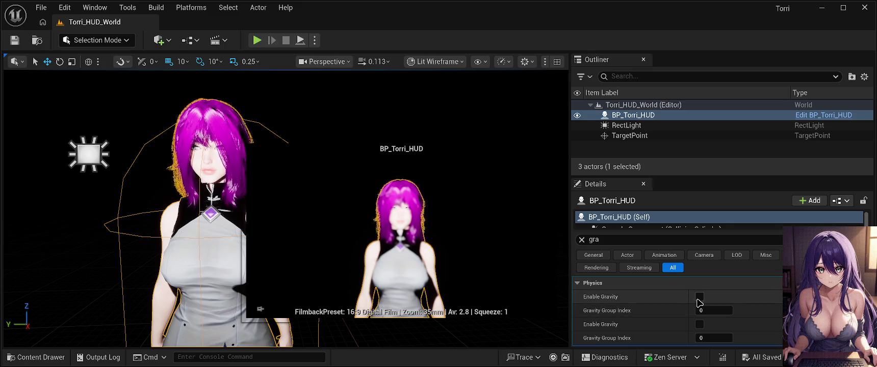
left_click(699, 325)
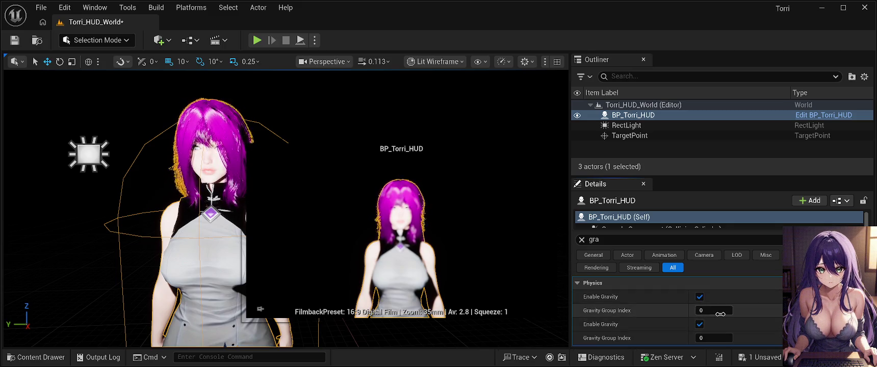
scroll(719, 314, "down", 2)
scroll(720, 314, "down", 2)
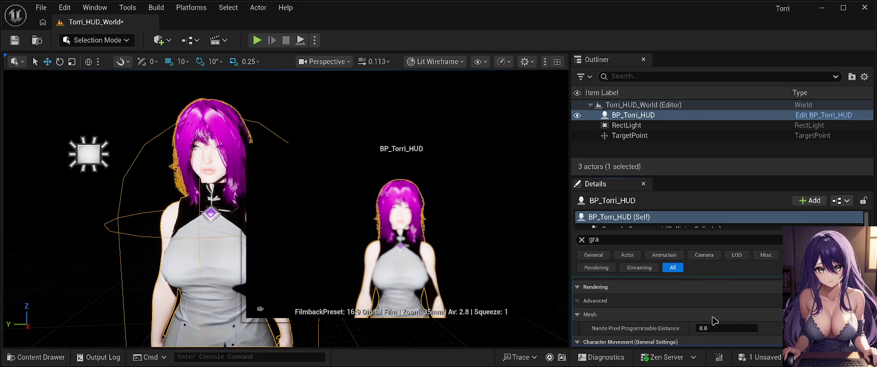
scroll(631, 330, "down", 4)
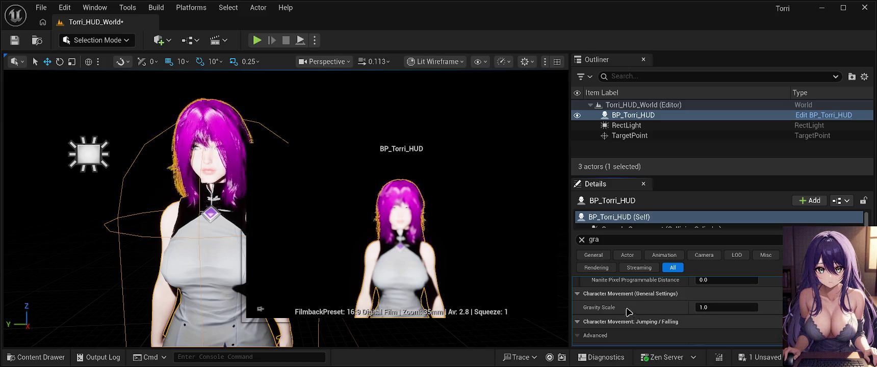
scroll(645, 300, "down", 2)
scroll(645, 300, "down", 2)
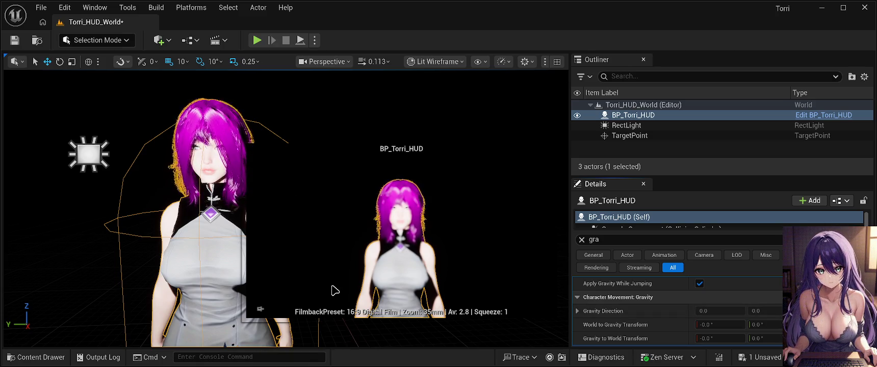
right_click(476, 235)
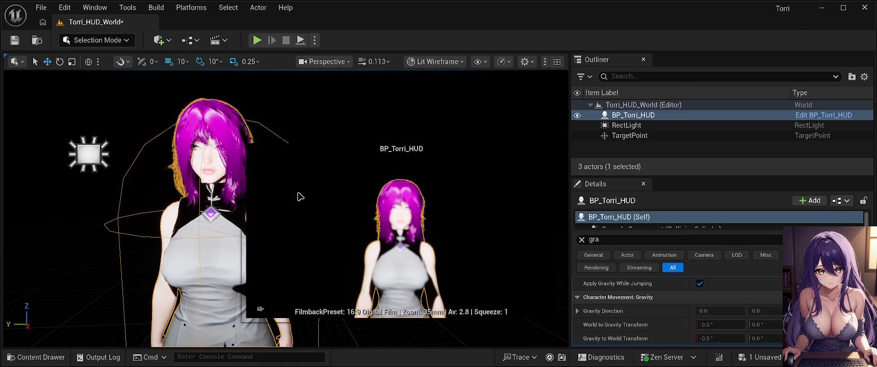
key("alt+p")
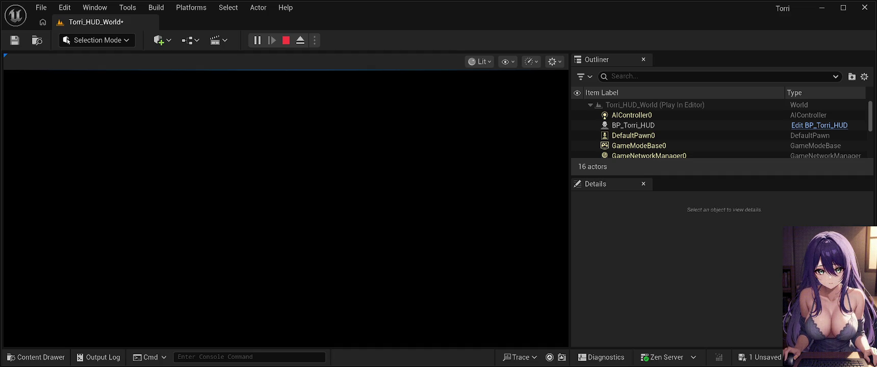
key("Escape")
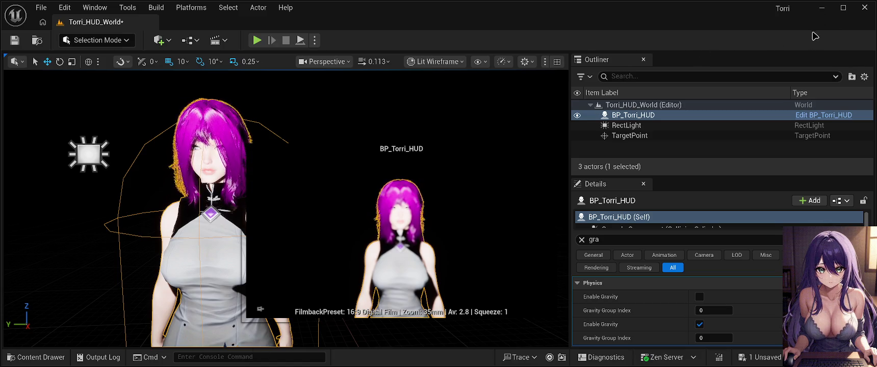
Step: Set BP_Torri_HUD's Gravity Scale to 0
scroll(671, 328, "down", 2)
scroll(671, 328, "down", 2)
scroll(671, 328, "down", 1)
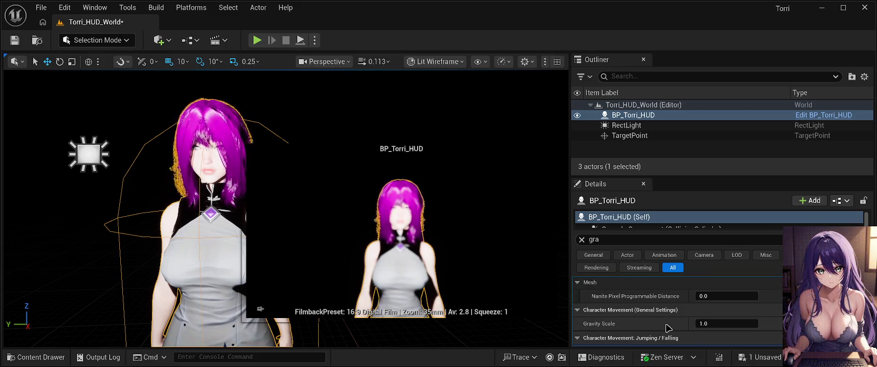
left_click(716, 325)
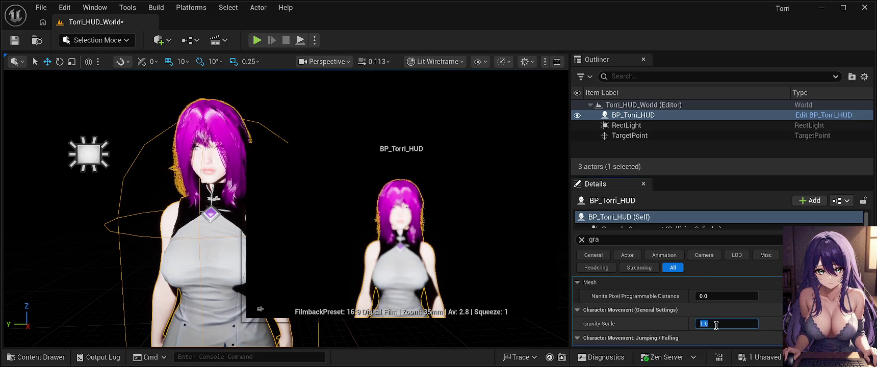
type("0")
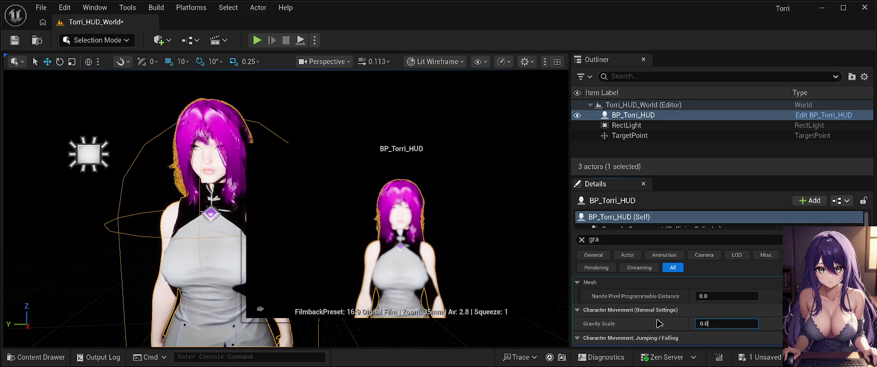
Step: Untick the second Enable Gravity box, save the level, and launch Play In Editor
scroll(663, 325, "down", 5)
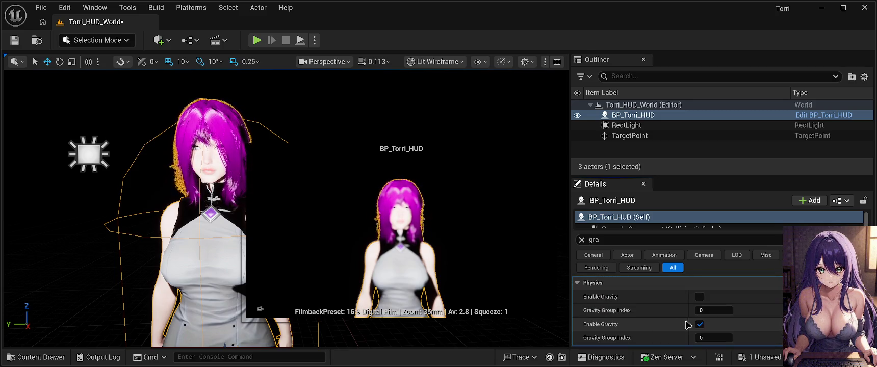
left_click(700, 324)
left_click(15, 40)
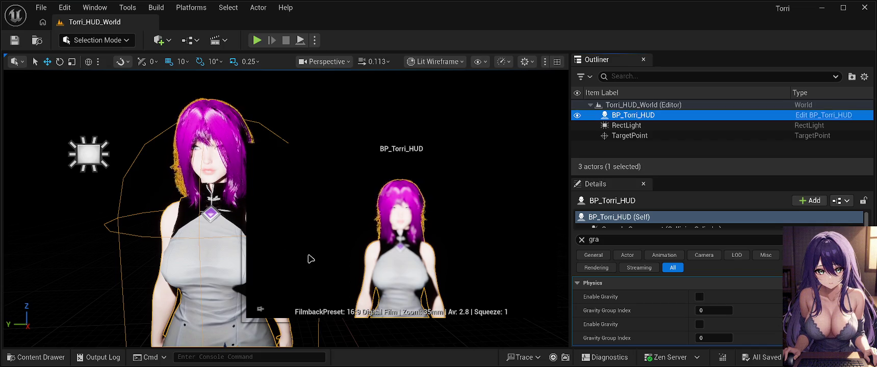
key("alt+p")
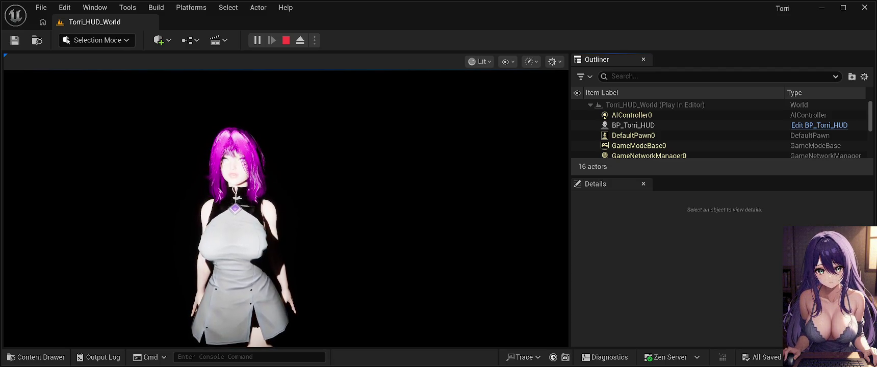
Step: Stop the running Play In Editor session with Esc
key("Escape")
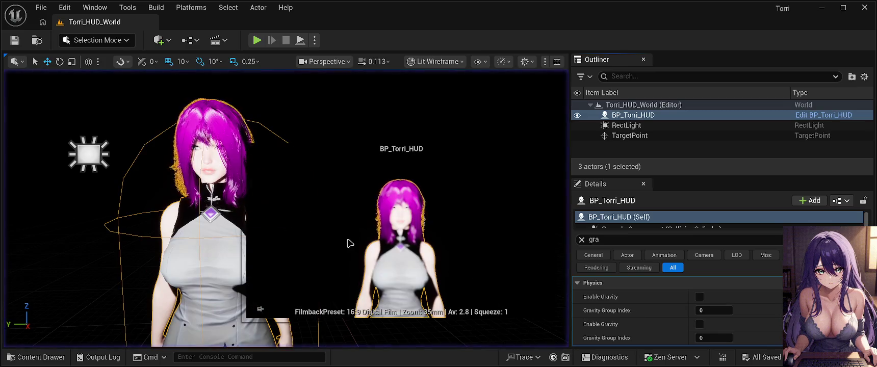
Step: Fly the viewport around, briefly toggling Game View with G, to frame the camera actor and character
scroll(138, 222, "down", 5)
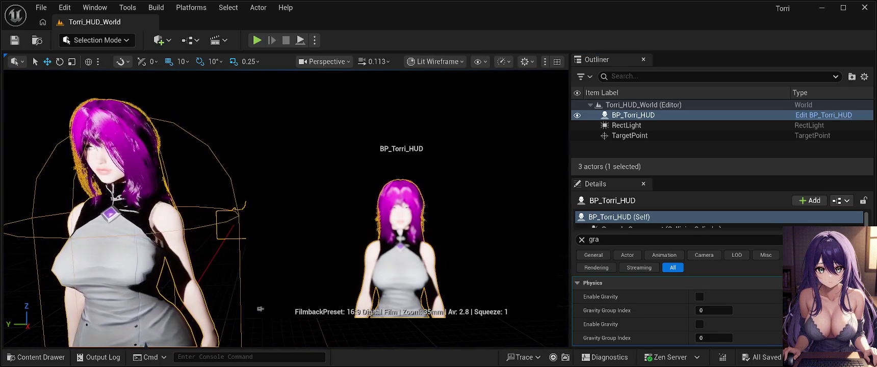
left_click_drag(138, 222, 107, 233)
key("g")
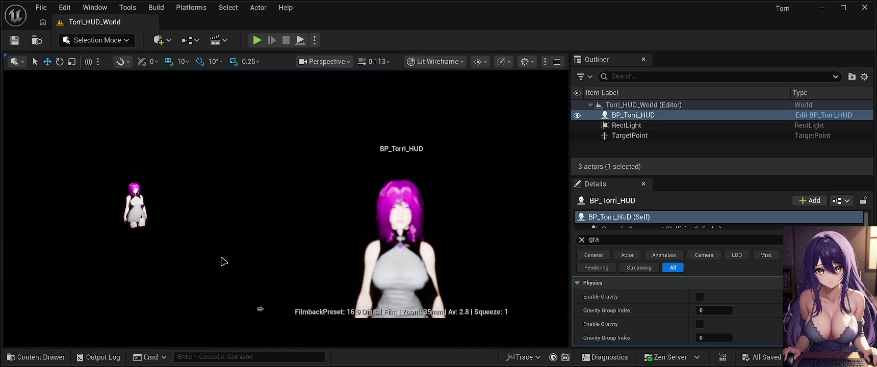
key("g")
scroll(286, 204, "up", 10)
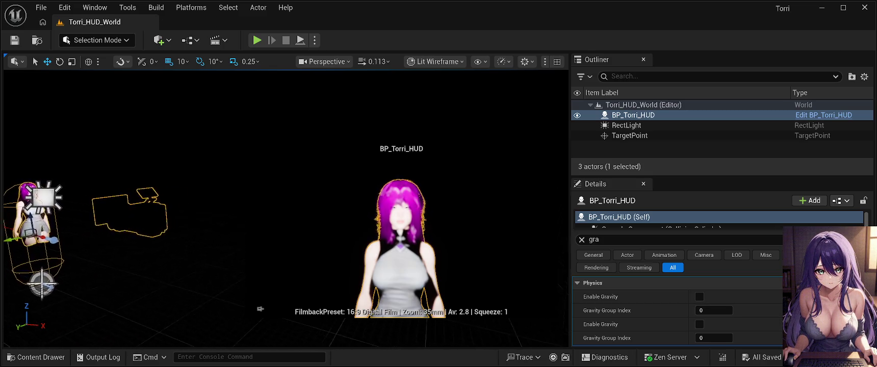
scroll(286, 204, "up", 5)
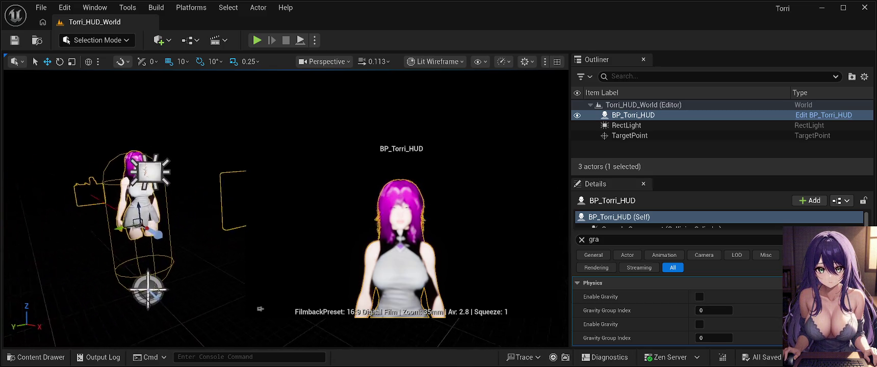
mouse_move(286, 204)
left_mouse_down()
mouse_move(240, 209)
mouse_move(202, 265)
left_mouse_up()
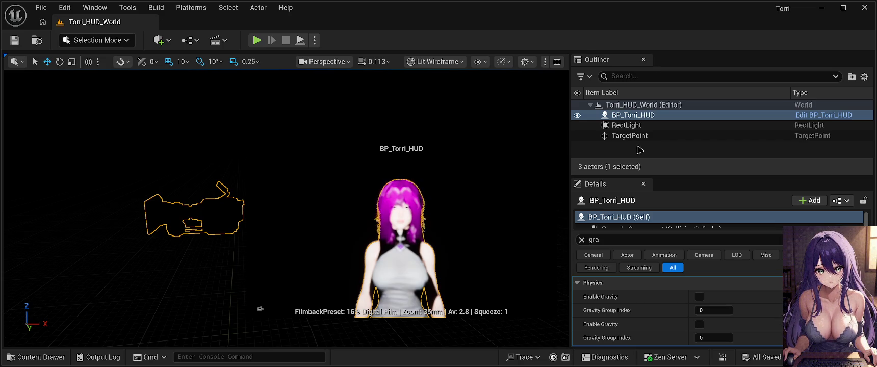
Step: Move BP_Torri_HUD toward the camera and start a Play In Editor test
left_click_drag(433, 212, 403, 275)
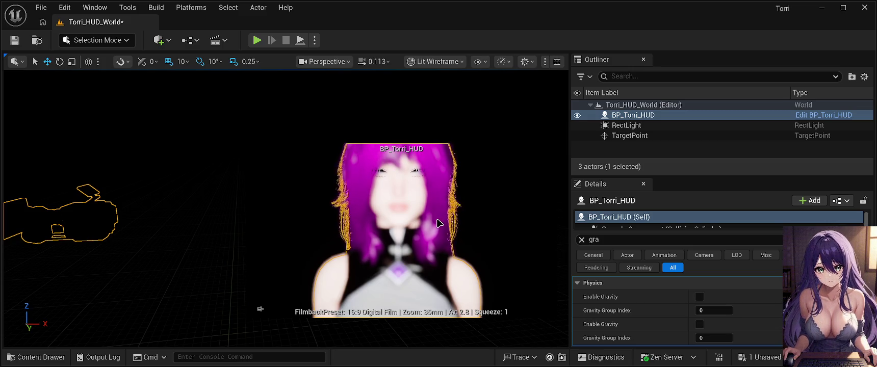
key("alt+p")
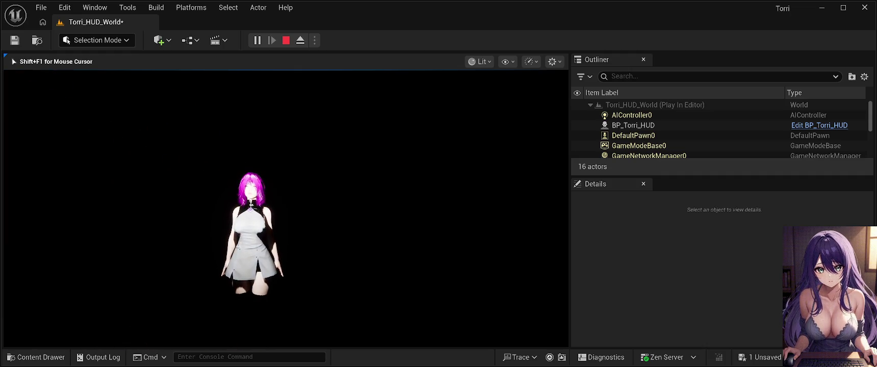
Step: Stop PIE, deselect BP_Torri_HUD, then rerun the play test and end it
key("Escape")
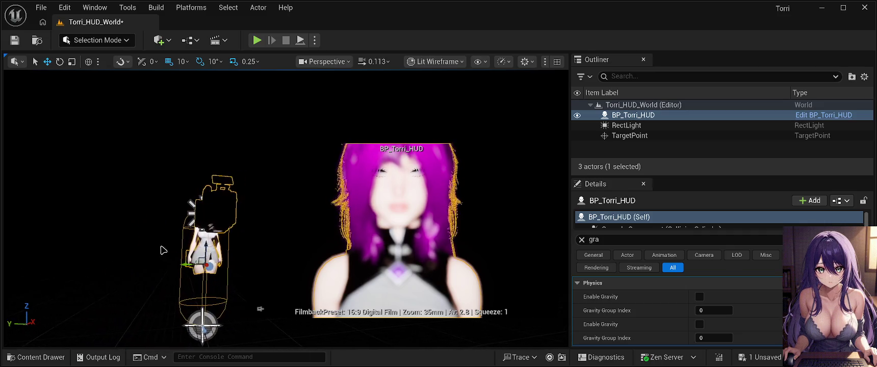
left_click(113, 296)
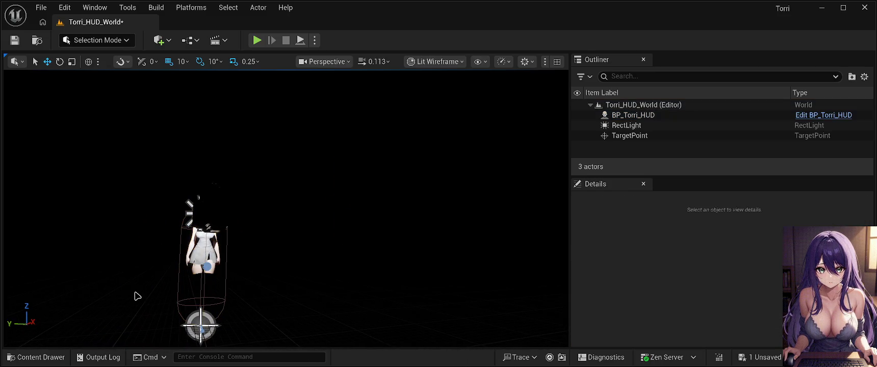
key("alt+p")
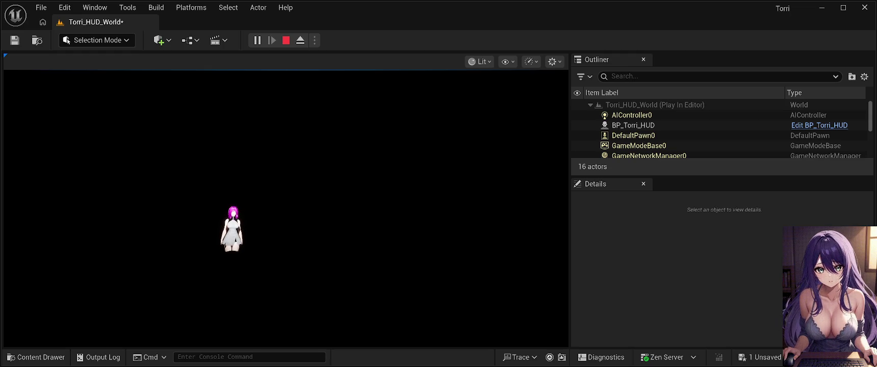
key("Escape")
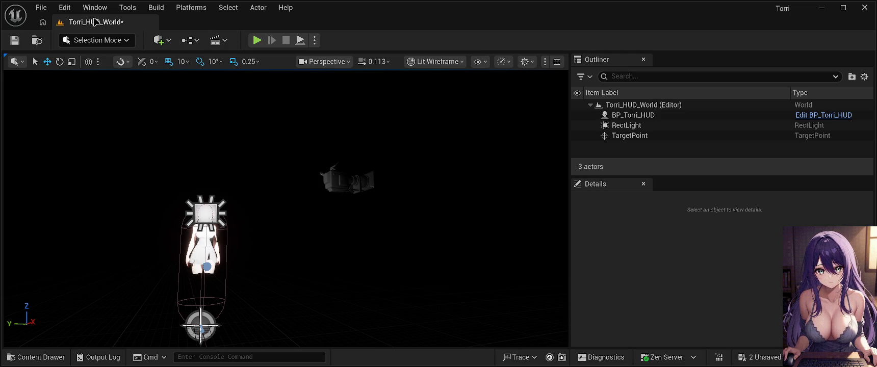
Step: Save Torri_HUD_World using the toolbar's Save Current Level icon
left_click(20, 39)
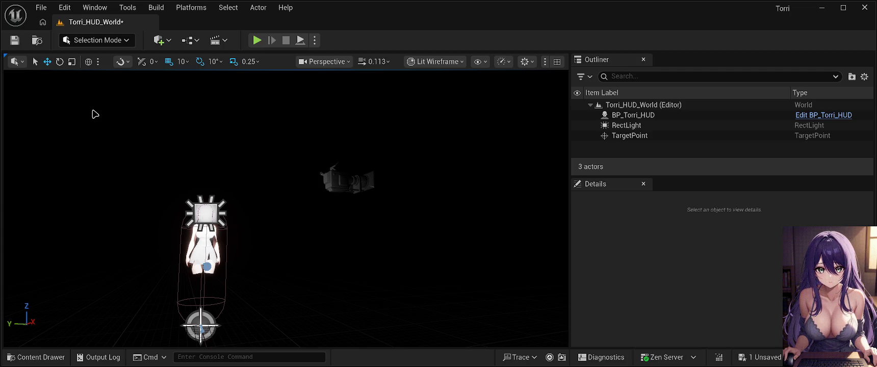